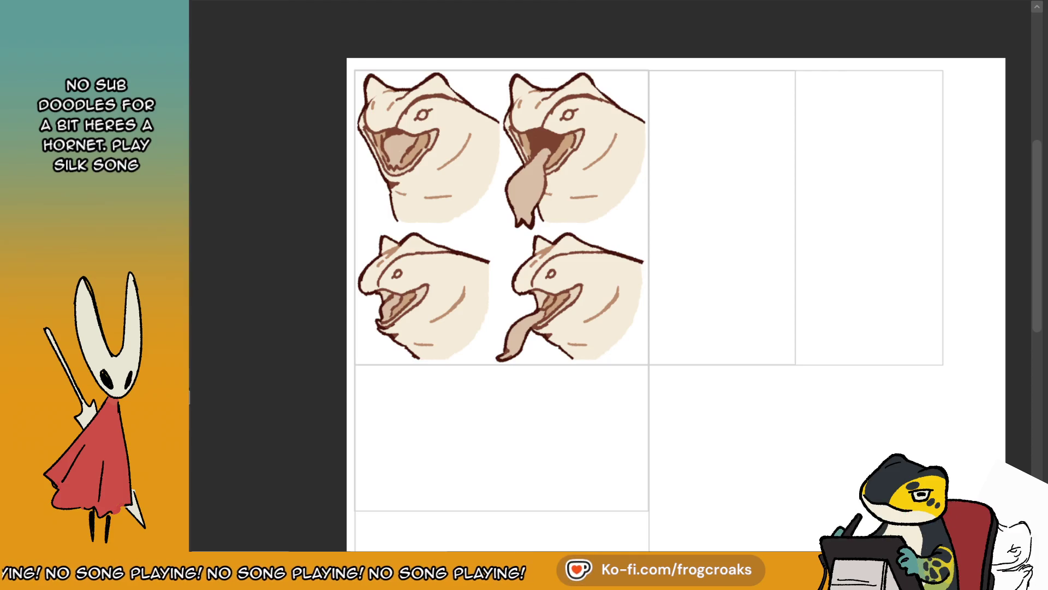
# - Zoom in on the page and undo the stray curved stroke, leaving empty panel frames
pyautogui.scroll(-2, 676, 305)
pyautogui.scroll(1, 611, 305)
pyautogui.scroll(-1, 593, 309)
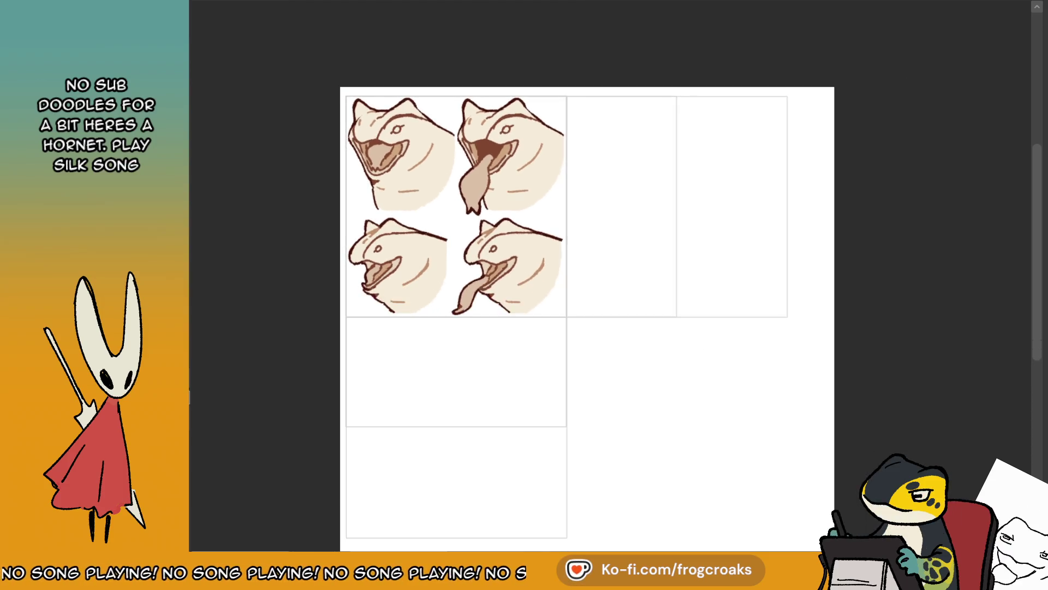
pyautogui.scroll(1, 621, 309)
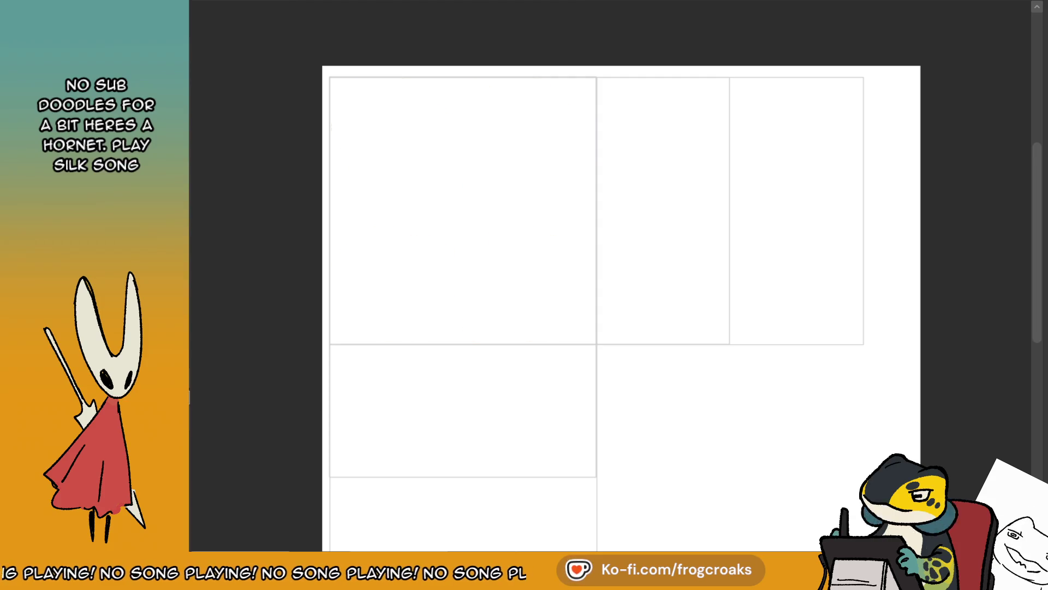
pyautogui.scroll(1, 474, 167)
pyautogui.scroll(1, 474, 167)
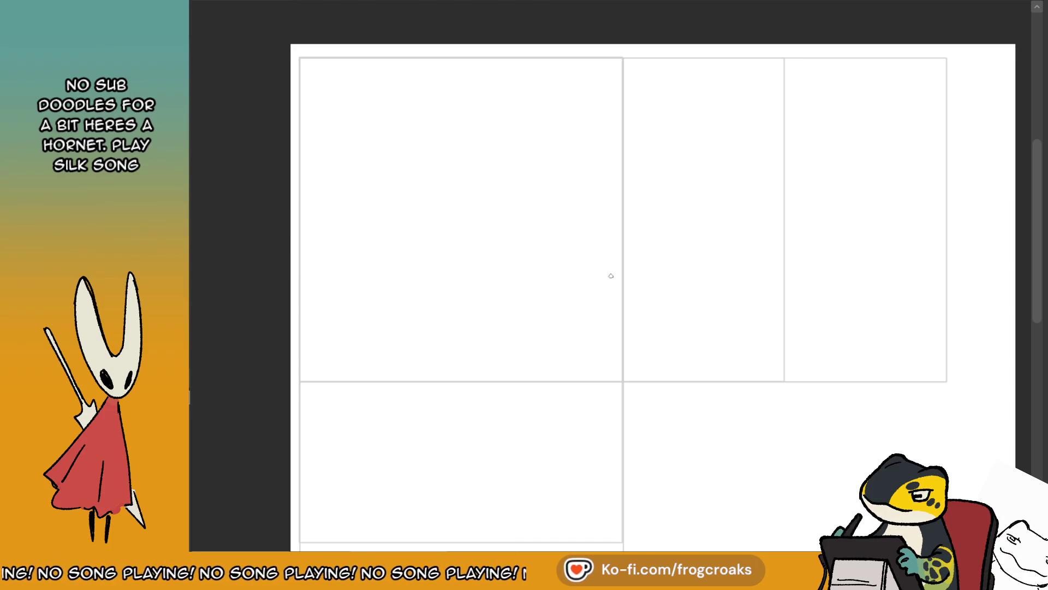
pyautogui.scroll(1, 246, 77)
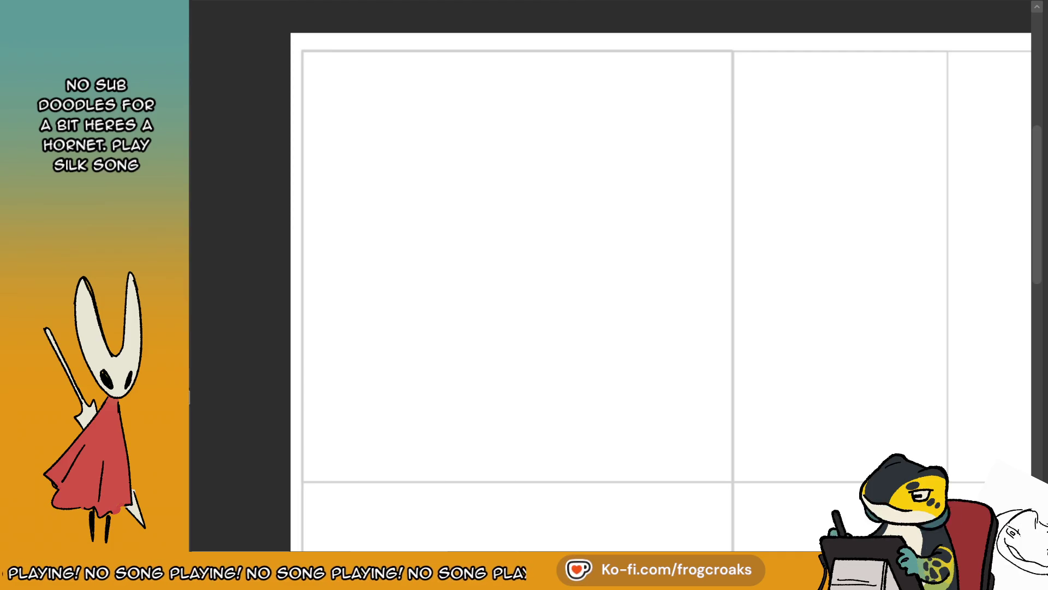
pyautogui.hotkey('ctrl', 'z')
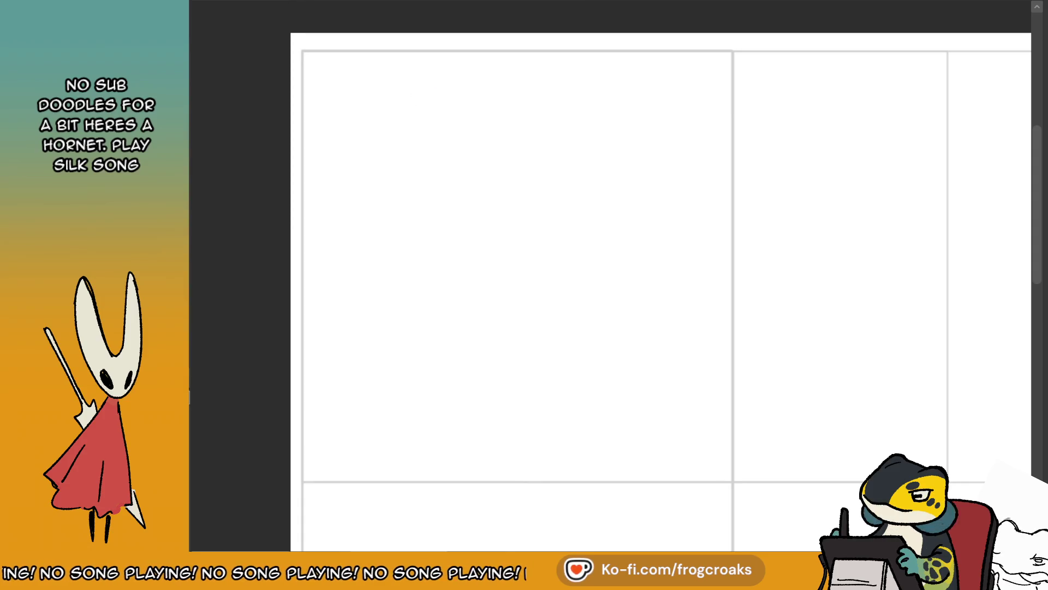
# - Fill a rectangular selection spanning the top panels with solid grey
pyautogui.moveTo(486, 53)
pyautogui.mouseDown()
pyautogui.moveTo(552, 147)
pyautogui.moveTo(879, 242)
pyautogui.moveTo(934, 234)
pyautogui.moveTo(910, 288)
pyautogui.moveTo(891, 257)
pyautogui.moveTo(929, 228)
pyautogui.moveTo(924, 217)
pyautogui.moveTo(939, 219)
pyautogui.mouseUp()
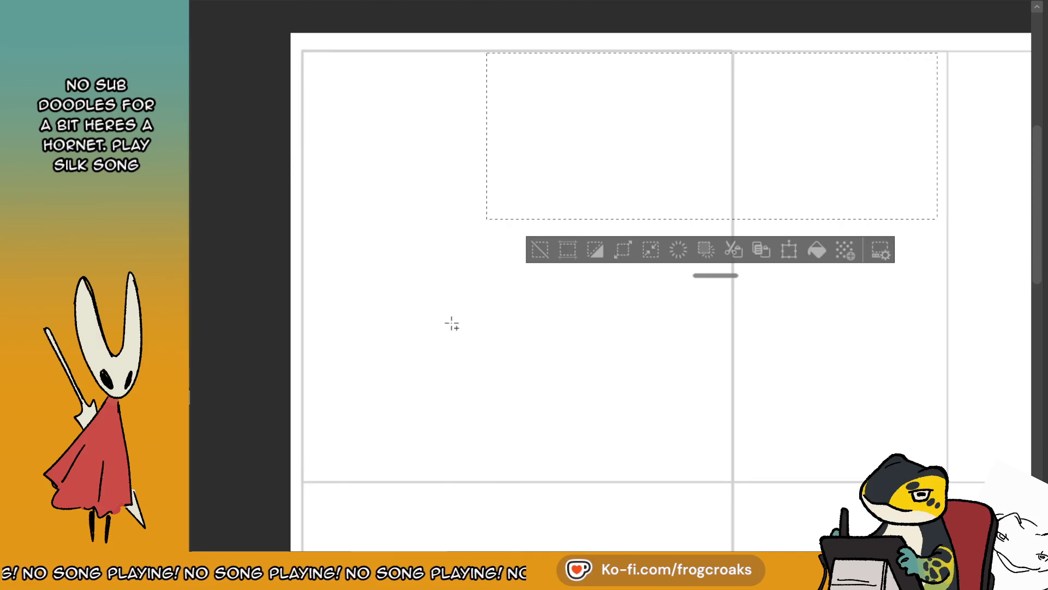
pyautogui.scroll(-2, 631, 370)
pyautogui.scroll(2, 632, 370)
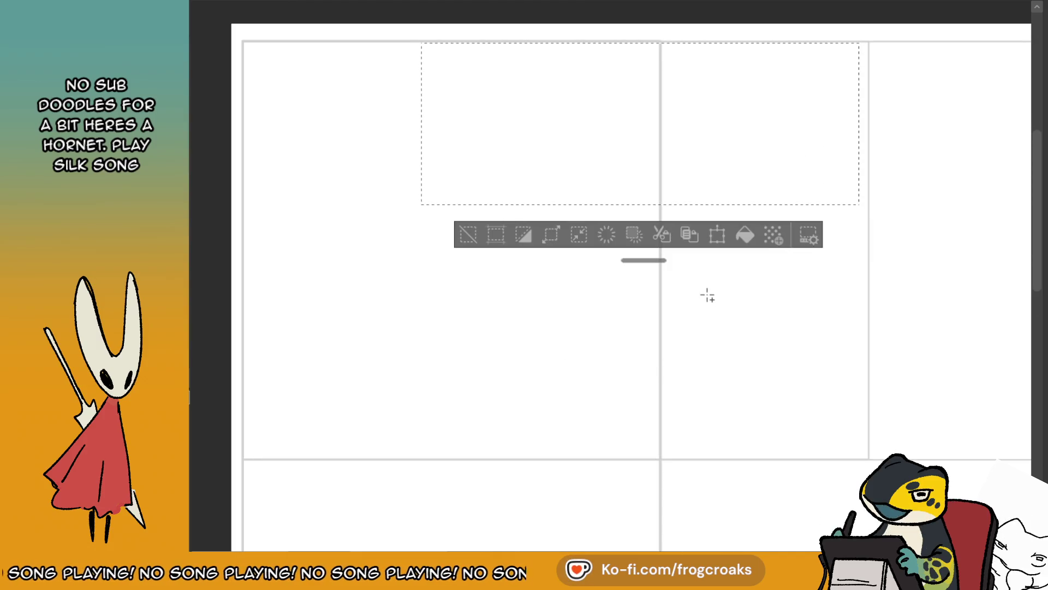
pyautogui.scroll(-2, 466, 177)
pyautogui.scroll(2, 536, 103)
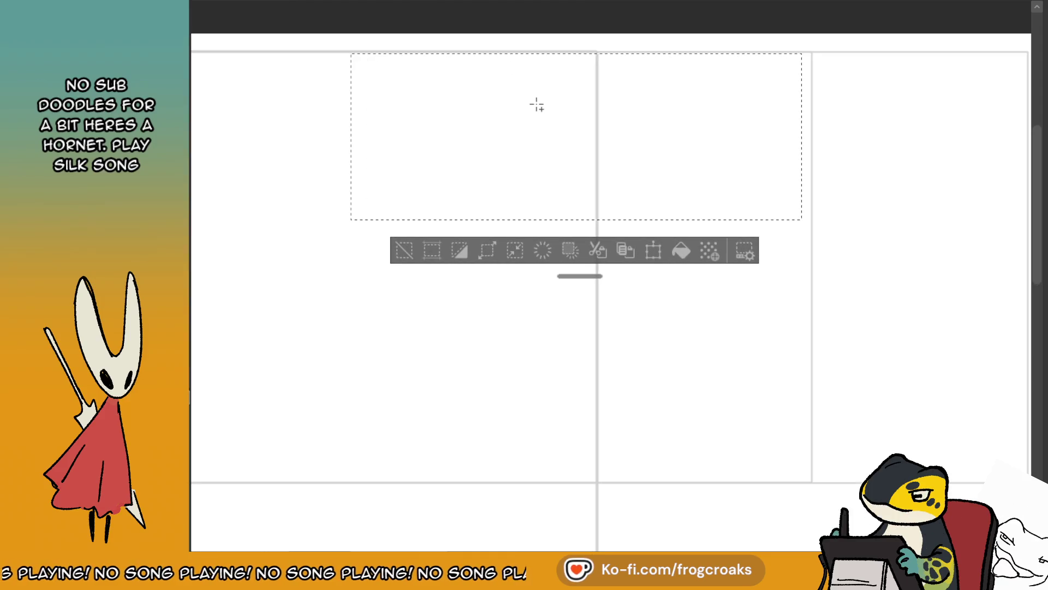
pyautogui.click(404, 250)
pyautogui.moveTo(351, 51)
pyautogui.mouseDown()
pyautogui.moveTo(777, 277)
pyautogui.moveTo(798, 251)
pyautogui.moveTo(794, 231)
pyautogui.mouseUp()
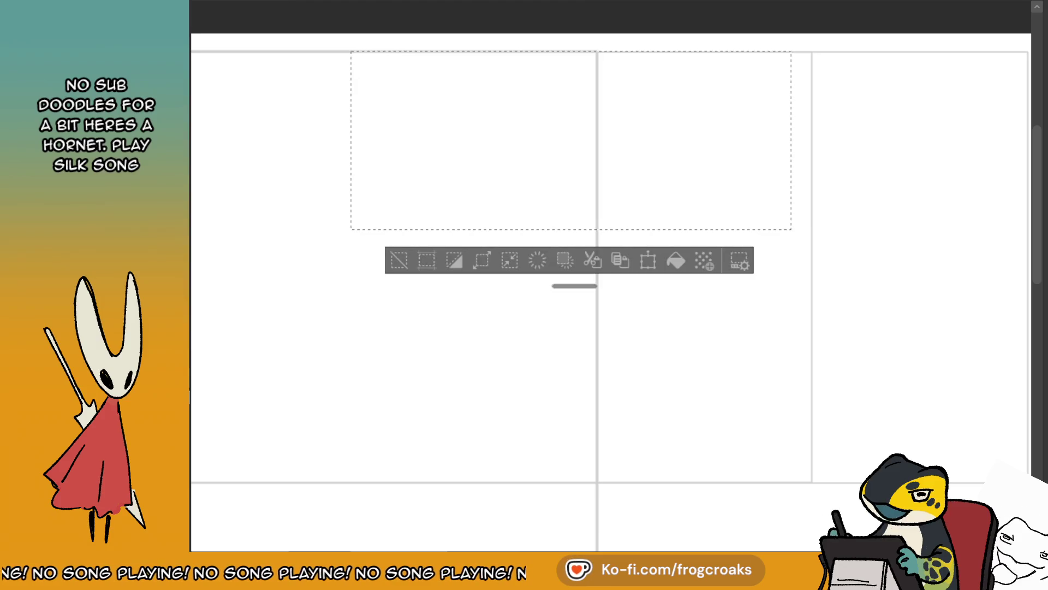
pyautogui.click(693, 264)
pyautogui.click(400, 258)
# - Nudge the grey rectangle right, paste a copy below it, and start an eye arc
pyautogui.moveTo(760, 160)
pyautogui.mouseDown()
pyautogui.moveTo(779, 173)
pyautogui.moveTo(772, 181)
pyautogui.mouseUp()
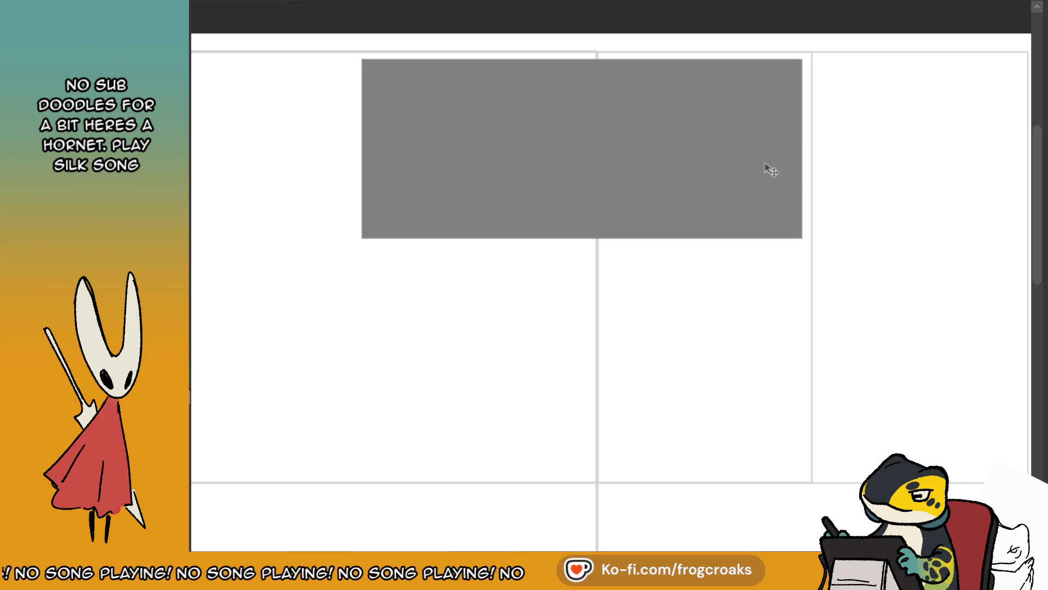
pyautogui.scroll(-2, 770, 170)
pyautogui.hotkey('ctrl', 'v')
pyautogui.moveTo(724, 144); pyautogui.dragTo(707, 293)
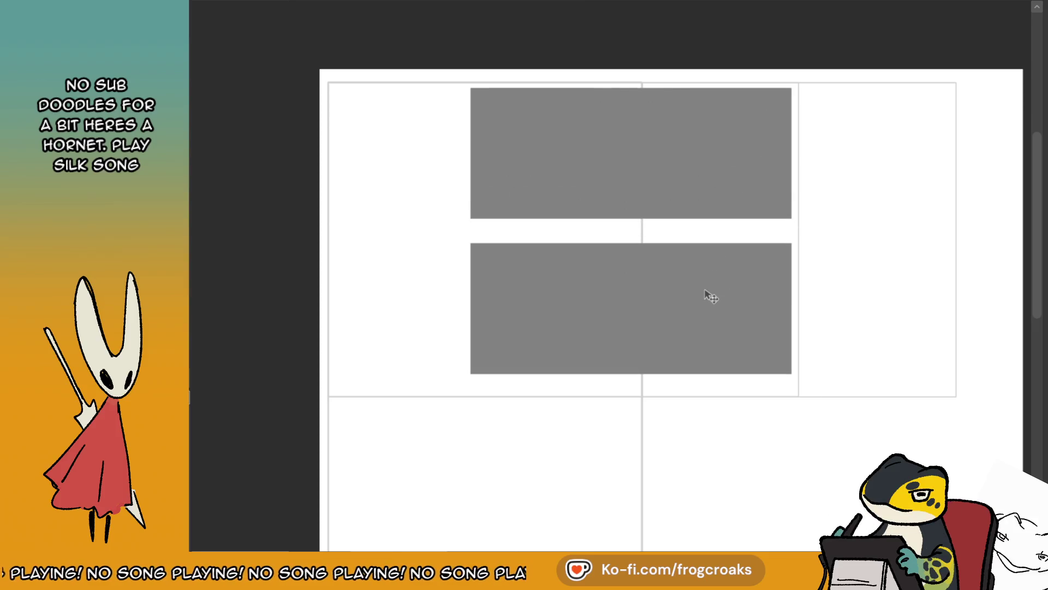
pyautogui.scroll(-1, 699, 191)
pyautogui.scroll(3, 424, 157)
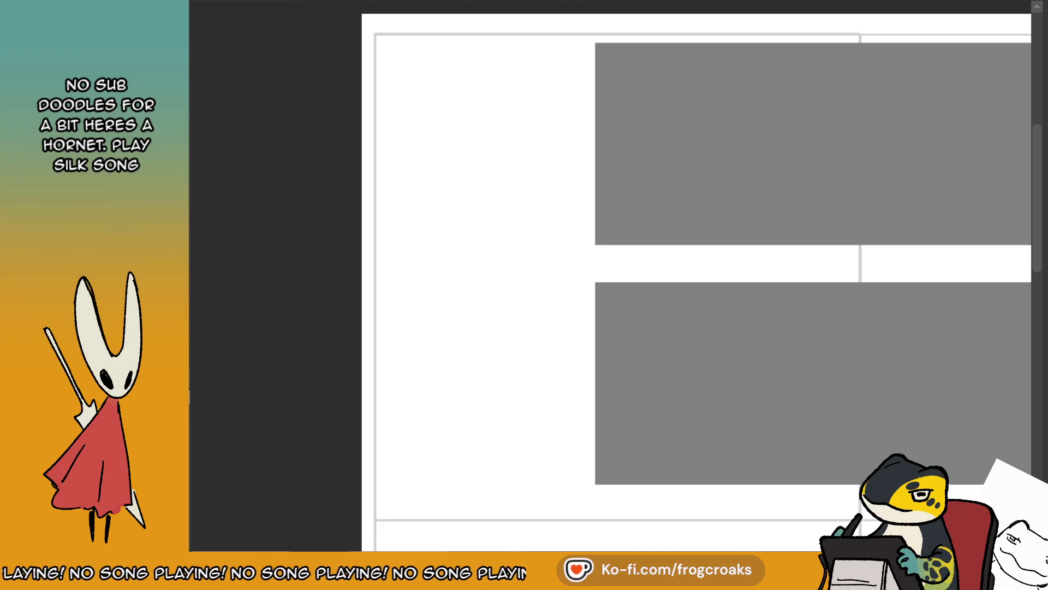
pyautogui.moveTo(493, 112)
pyautogui.mouseDown()
pyautogui.moveTo(449, 139)
pyautogui.moveTo(452, 117)
pyautogui.moveTo(445, 145)
pyautogui.mouseUp()
# - Sketch two oval eye outlines, giving the lower one a thickened pupil
pyautogui.hotkey('ctrl', 'z')
pyautogui.moveTo(483, 104); pyautogui.dragTo(427, 174)
pyautogui.hotkey('ctrl', 'z')
pyautogui.hotkey('ctrl', 'z')
pyautogui.hotkey('ctrl', 'z')
pyautogui.moveTo(447, 154)
pyautogui.mouseDown()
pyautogui.moveTo(465, 163)
pyautogui.moveTo(513, 116)
pyautogui.moveTo(434, 166)
pyautogui.mouseUp()
pyautogui.moveTo(510, 201)
pyautogui.mouseDown()
pyautogui.moveTo(505, 243)
pyautogui.moveTo(493, 225)
pyautogui.moveTo(476, 226)
pyautogui.moveTo(554, 223)
pyautogui.mouseUp()
pyautogui.hotkey('ctrl', 'z')
pyautogui.hotkey('ctrl', 'z')
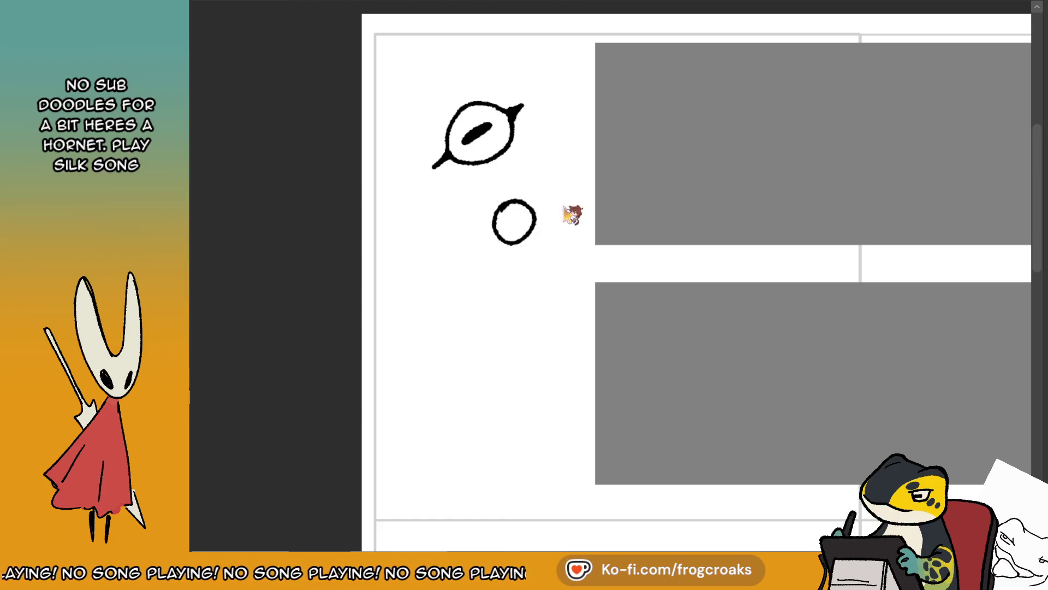
pyautogui.hotkey('ctrl', 'z')
pyautogui.moveTo(521, 184); pyautogui.dragTo(484, 240)
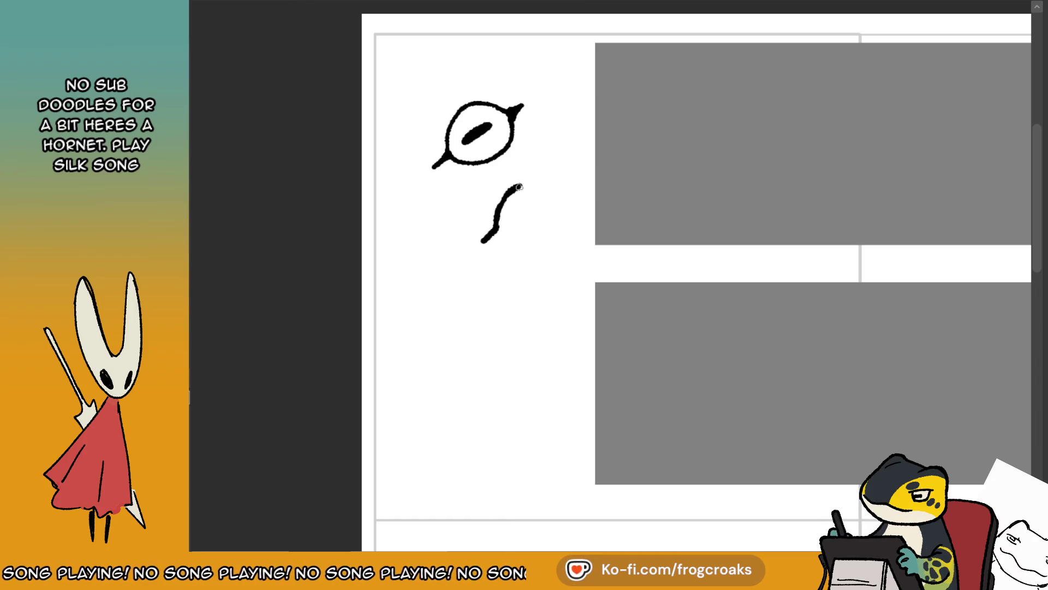
pyautogui.moveTo(533, 187)
pyautogui.mouseDown()
pyautogui.moveTo(543, 224)
pyautogui.moveTo(505, 235)
pyautogui.mouseUp()
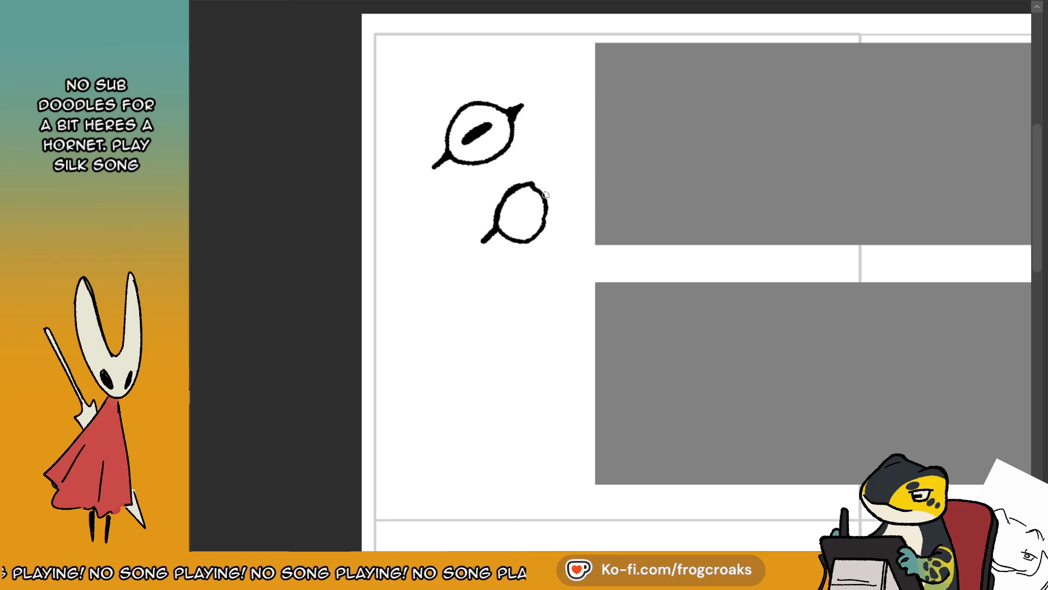
pyautogui.moveTo(541, 206); pyautogui.dragTo(517, 221)
pyautogui.moveTo(560, 269); pyautogui.dragTo(561, 257)
pyautogui.hotkey('ctrl', 'z')
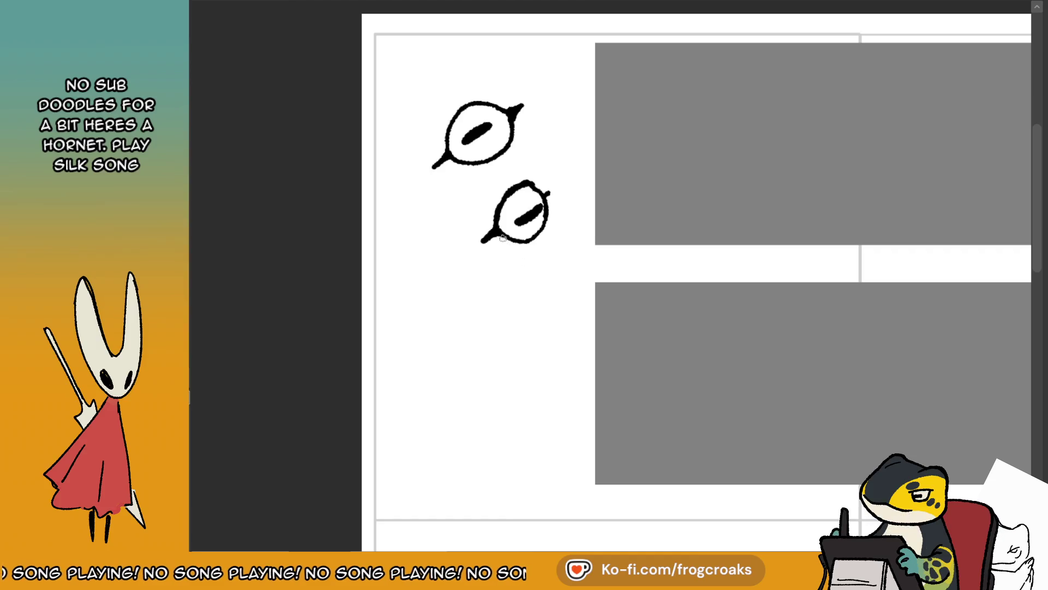
# - Erase the upper eye, move the remaining eye up and redraw its thick pupil
pyautogui.press('e')
pyautogui.moveTo(538, 203)
pyautogui.mouseDown()
pyautogui.moveTo(486, 222)
pyautogui.moveTo(522, 236)
pyautogui.mouseUp()
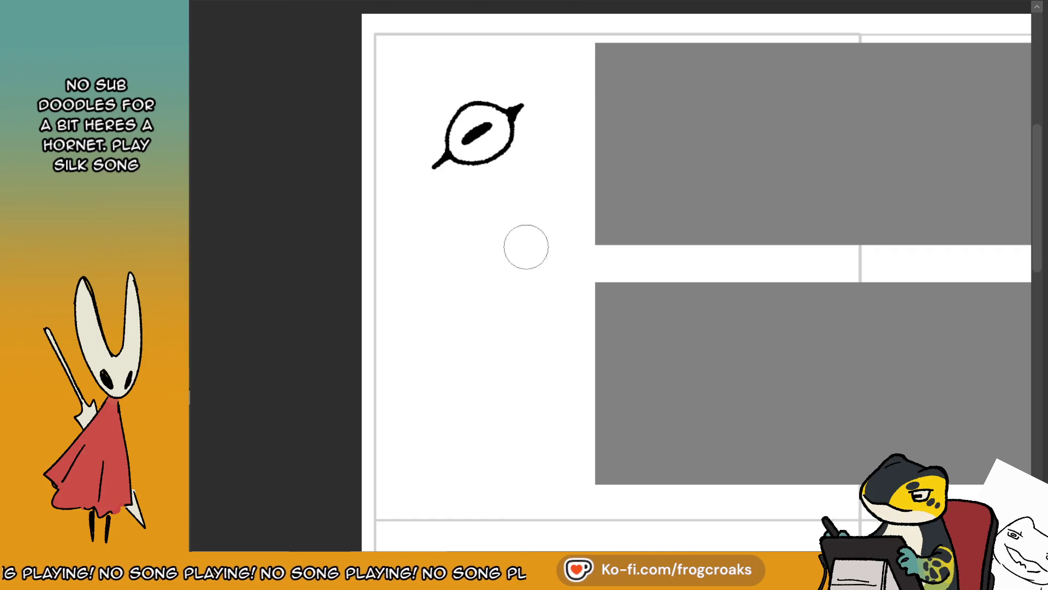
pyautogui.hotkey('ctrl', 'z')
pyautogui.hotkey('ctrl', 'z')
pyautogui.moveTo(529, 117)
pyautogui.mouseDown()
pyautogui.moveTo(492, 126)
pyautogui.moveTo(467, 110)
pyautogui.mouseUp()
pyautogui.moveTo(552, 218)
pyautogui.mouseDown()
pyautogui.moveTo(555, 178)
pyautogui.moveTo(532, 153)
pyautogui.moveTo(546, 156)
pyautogui.moveTo(523, 137)
pyautogui.moveTo(505, 152)
pyautogui.moveTo(523, 135)
pyautogui.moveTo(525, 147)
pyautogui.moveTo(481, 154)
pyautogui.moveTo(523, 141)
pyautogui.mouseUp()
pyautogui.hotkey('ctrl', 'z')
pyautogui.hotkey('ctrl', 'z')
pyautogui.hotkey('ctrl', 'z')
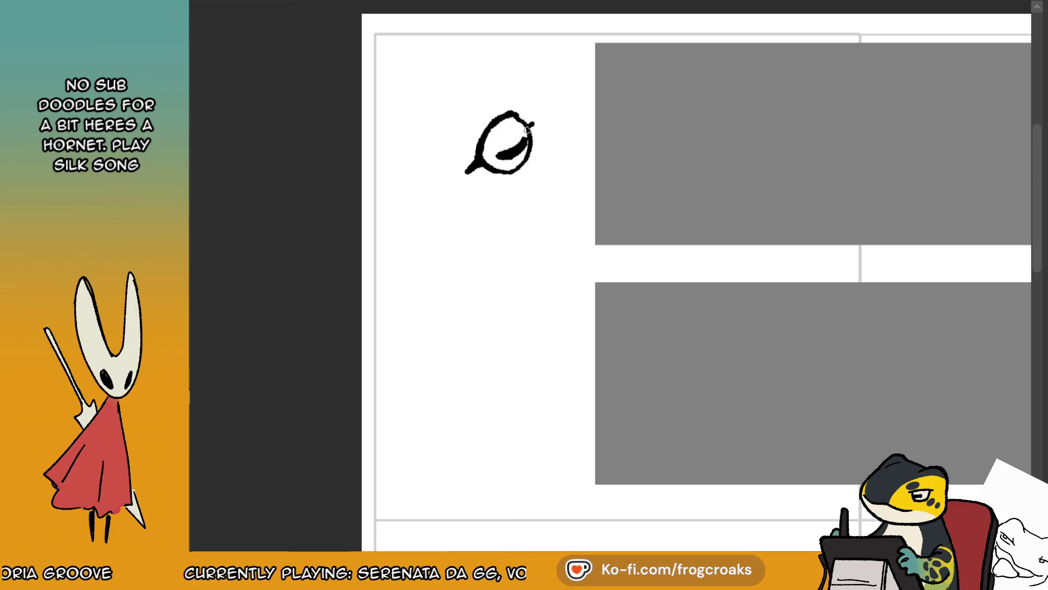
pyautogui.moveTo(543, 151)
pyautogui.mouseDown()
pyautogui.moveTo(513, 162)
pyautogui.moveTo(530, 159)
pyautogui.mouseUp()
# - Try several brow-arc strokes over the eye, undoing the failed attempts
pyautogui.moveTo(505, 94); pyautogui.dragTo(513, 109)
pyautogui.hotkey('ctrl', 'z')
pyautogui.hotkey('ctrl', 'z')
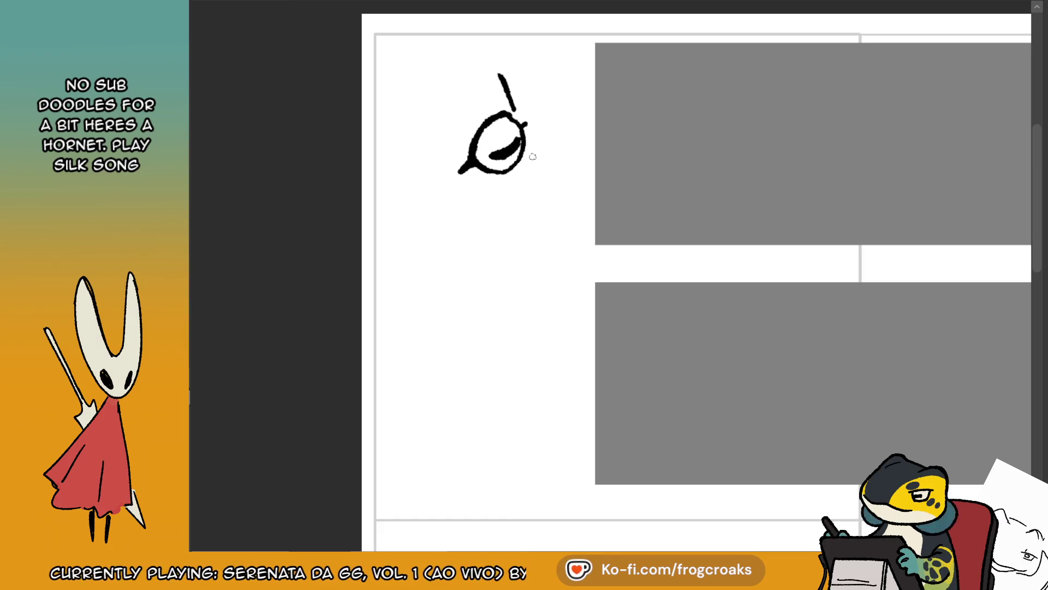
pyautogui.moveTo(523, 186); pyautogui.dragTo(527, 161)
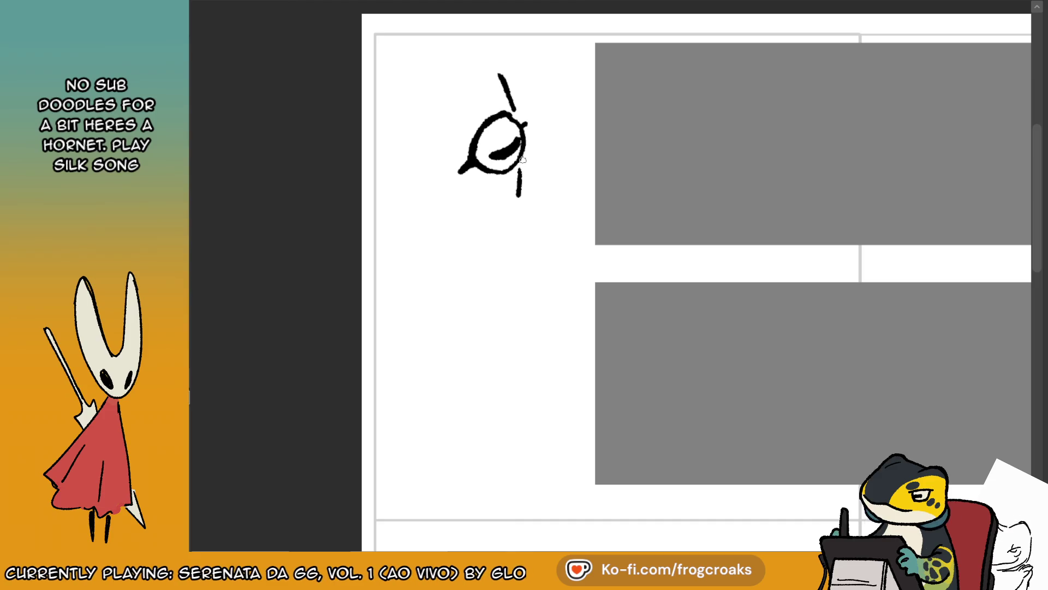
pyautogui.moveTo(414, 163)
pyautogui.mouseDown()
pyautogui.moveTo(445, 105)
pyautogui.moveTo(488, 90)
pyautogui.mouseUp()
pyautogui.hotkey('ctrl', 'z')
pyautogui.hotkey('ctrl', 'z')
pyautogui.hotkey('ctrl', 'z')
pyautogui.moveTo(423, 173); pyautogui.dragTo(519, 85)
pyautogui.hotkey('ctrl', 'z')
pyautogui.moveTo(402, 170)
pyautogui.mouseDown()
pyautogui.moveTo(484, 82)
pyautogui.moveTo(423, 171)
pyautogui.mouseUp()
pyautogui.hotkey('ctrl', 'z')
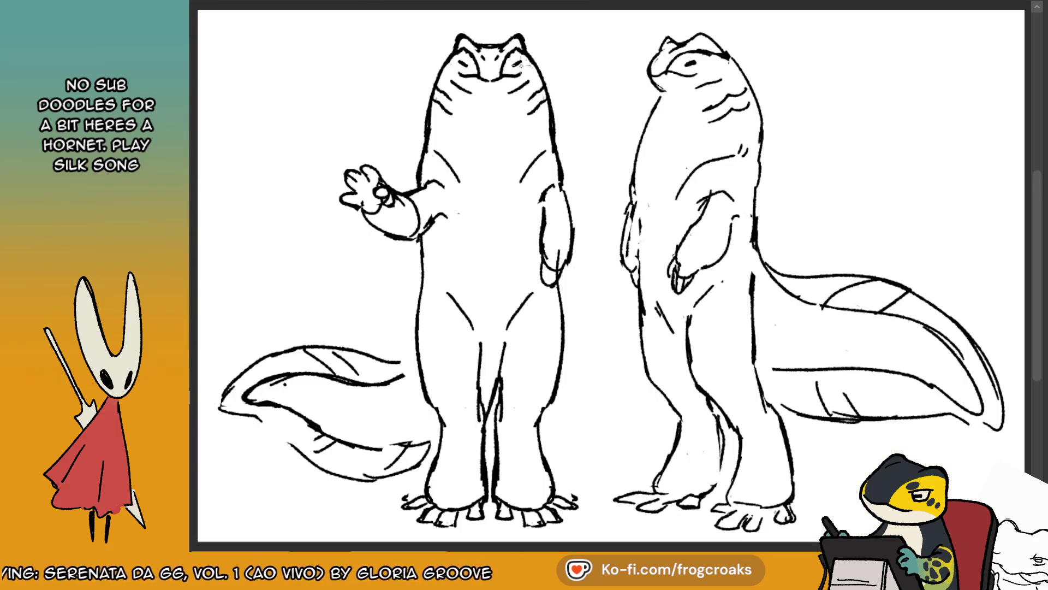
pyautogui.moveTo(409, 184)
pyautogui.mouseDown()
pyautogui.moveTo(437, 97)
pyautogui.moveTo(422, 131)
pyautogui.moveTo(495, 75)
pyautogui.moveTo(437, 106)
pyautogui.moveTo(406, 176)
pyautogui.mouseUp()
pyautogui.hotkey('ctrl', 'z')
pyautogui.hotkey('ctrl', 'z')
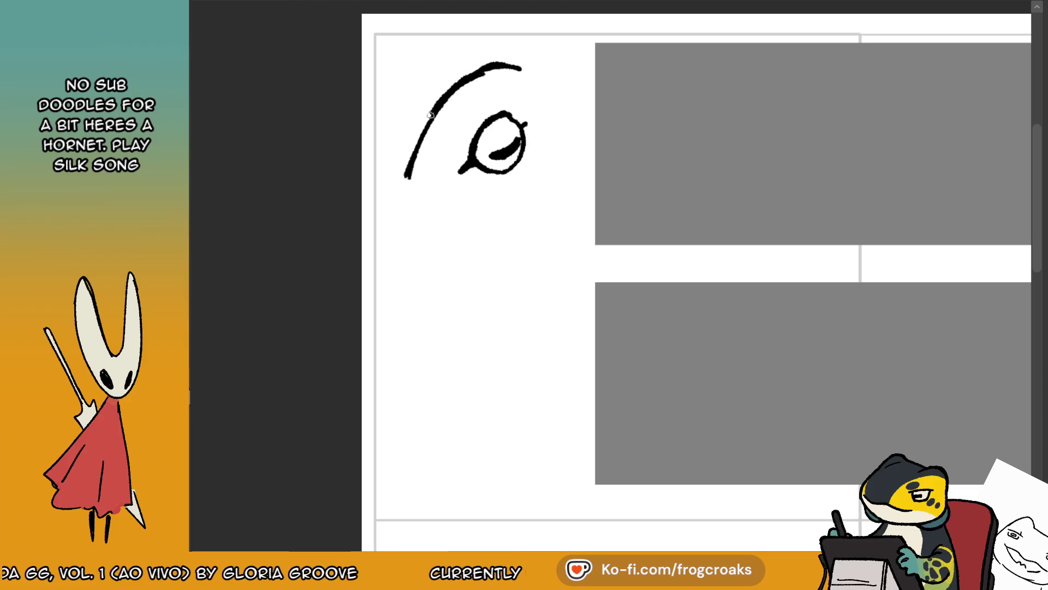
pyautogui.hotkey('ctrl', 'z')
# - Add a small tick left of the eye and redraw the brow arc up to its top
pyautogui.moveTo(463, 124); pyautogui.dragTo(460, 143)
pyautogui.moveTo(412, 171)
pyautogui.mouseDown()
pyautogui.moveTo(475, 80)
pyautogui.moveTo(438, 122)
pyautogui.moveTo(460, 87)
pyautogui.moveTo(519, 65)
pyautogui.moveTo(542, 100)
pyautogui.mouseUp()
pyautogui.hotkey('ctrl', 'z')
pyautogui.hotkey('ctrl', 'z')
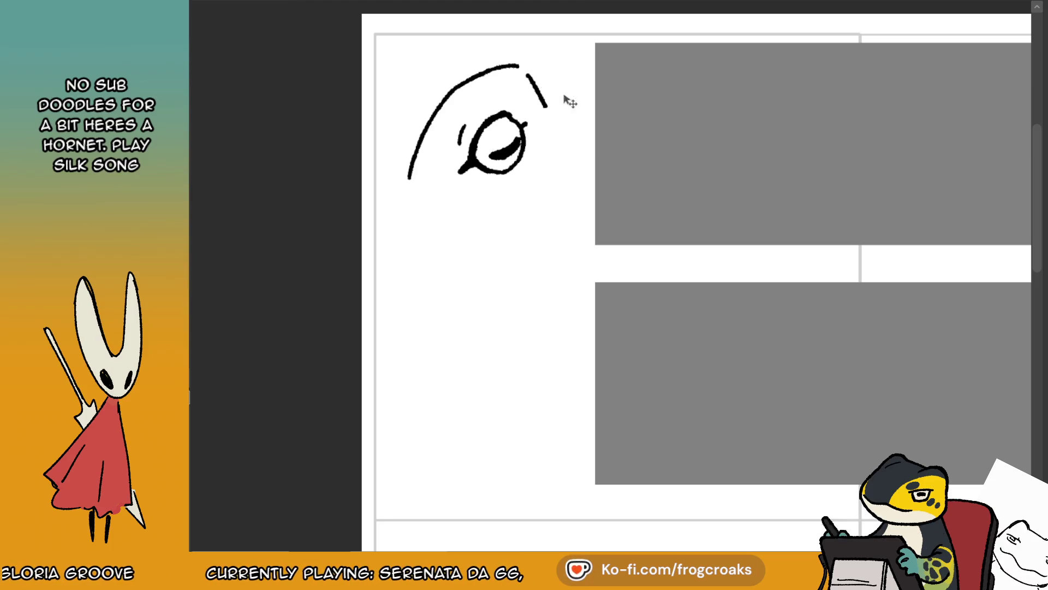
pyautogui.moveTo(576, 97); pyautogui.dragTo(576, 105)
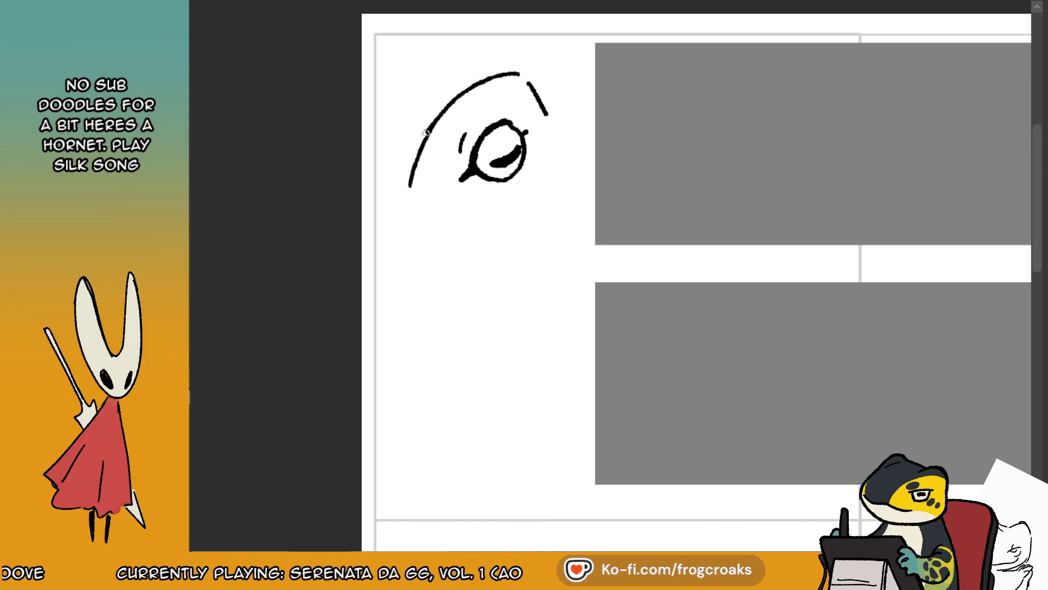
pyautogui.moveTo(419, 141); pyautogui.dragTo(462, 93)
pyautogui.hotkey('ctrl', 'z')
pyautogui.moveTo(418, 146); pyautogui.dragTo(473, 84)
# - Move the eye sketch down beside the lower grey rectangle and redraw its left outline
pyautogui.press('k')
pyautogui.moveTo(540, 130)
pyautogui.mouseDown()
pyautogui.moveTo(540, 145)
pyautogui.moveTo(549, 125)
pyautogui.moveTo(540, 363)
pyautogui.moveTo(515, 386)
pyautogui.mouseUp()
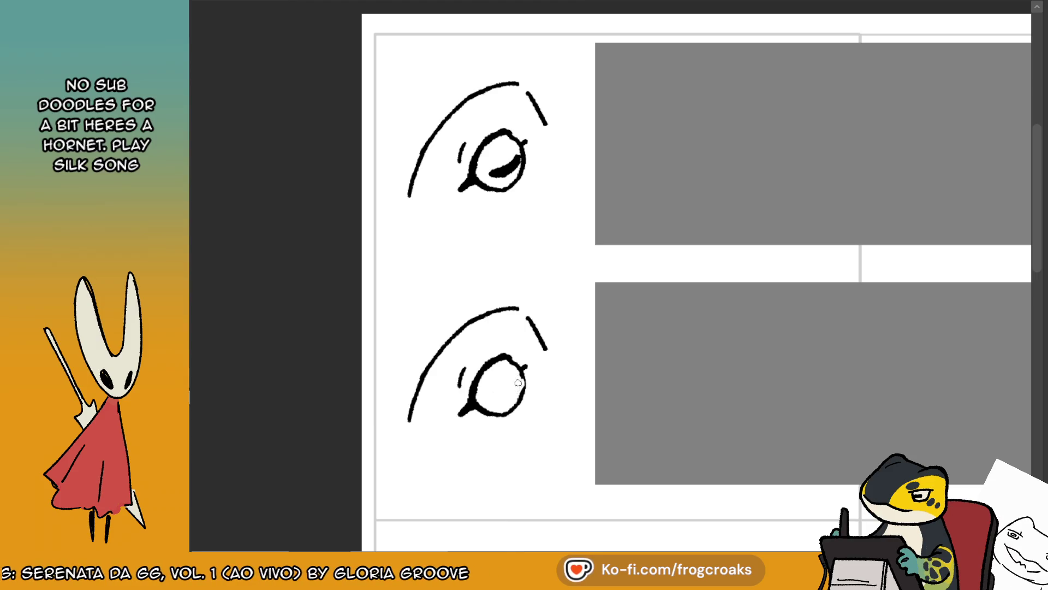
pyautogui.moveTo(486, 373); pyautogui.dragTo(479, 411)
pyautogui.hotkey('ctrl', 'z')
pyautogui.moveTo(484, 374); pyautogui.dragTo(491, 413)
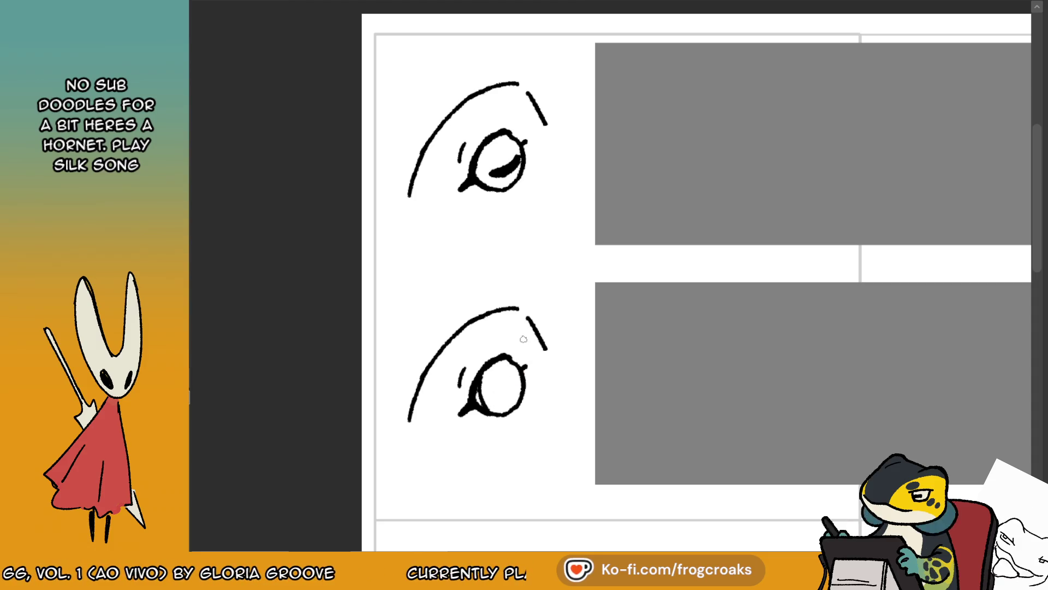
# - Zoom to the eye panels, trying and undoing a grey pupil stroke in the lower eye
pyautogui.scroll(-3, 523, 339)
pyautogui.scroll(1, 539, 325)
pyautogui.scroll(3, 539, 325)
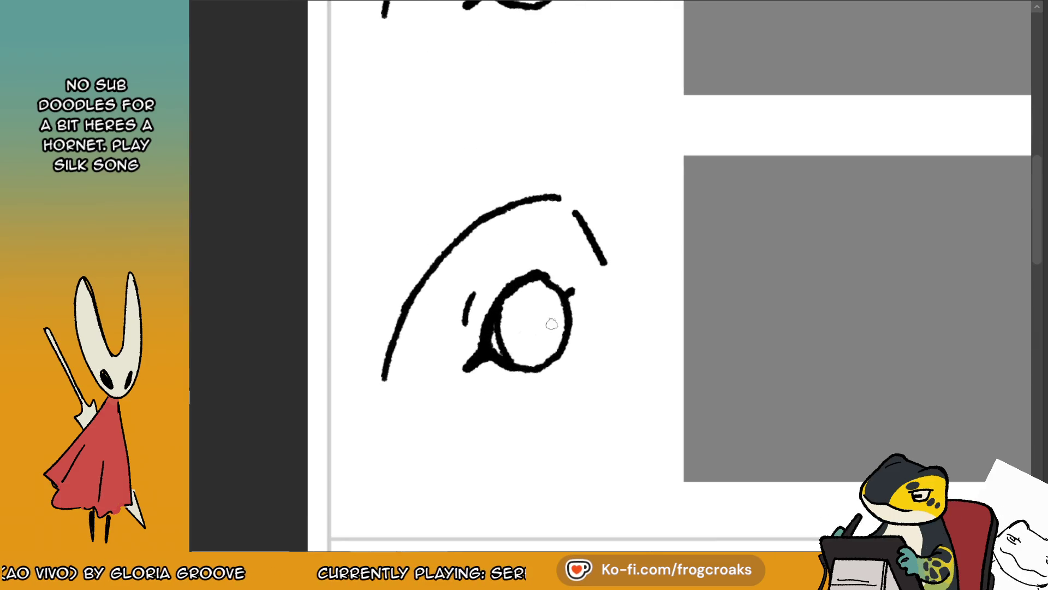
pyautogui.moveTo(519, 339); pyautogui.dragTo(554, 313)
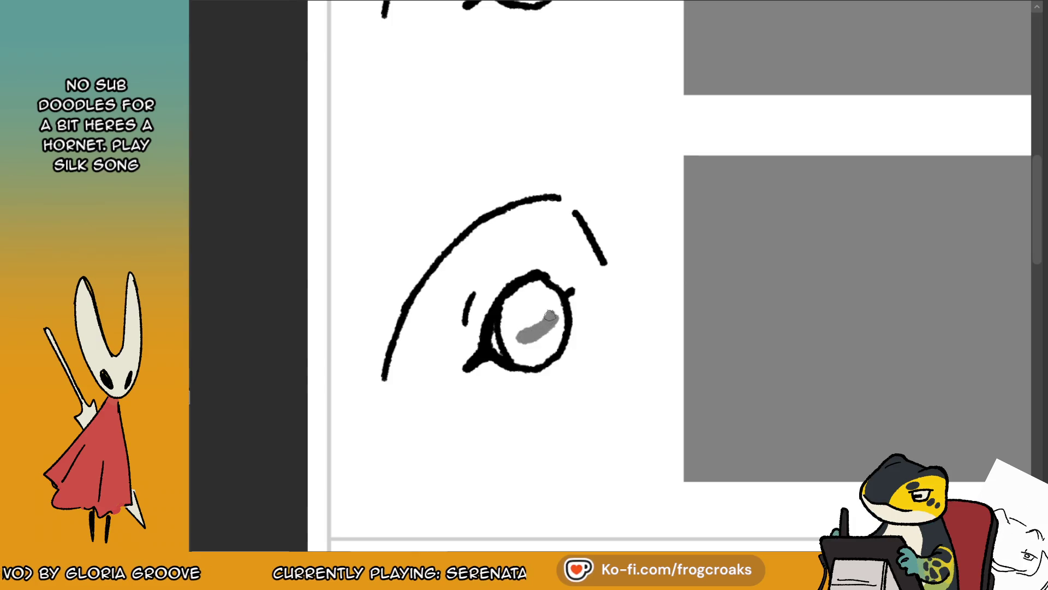
pyautogui.hotkey('ctrl', 'z')
pyautogui.scroll(-3, 554, 312)
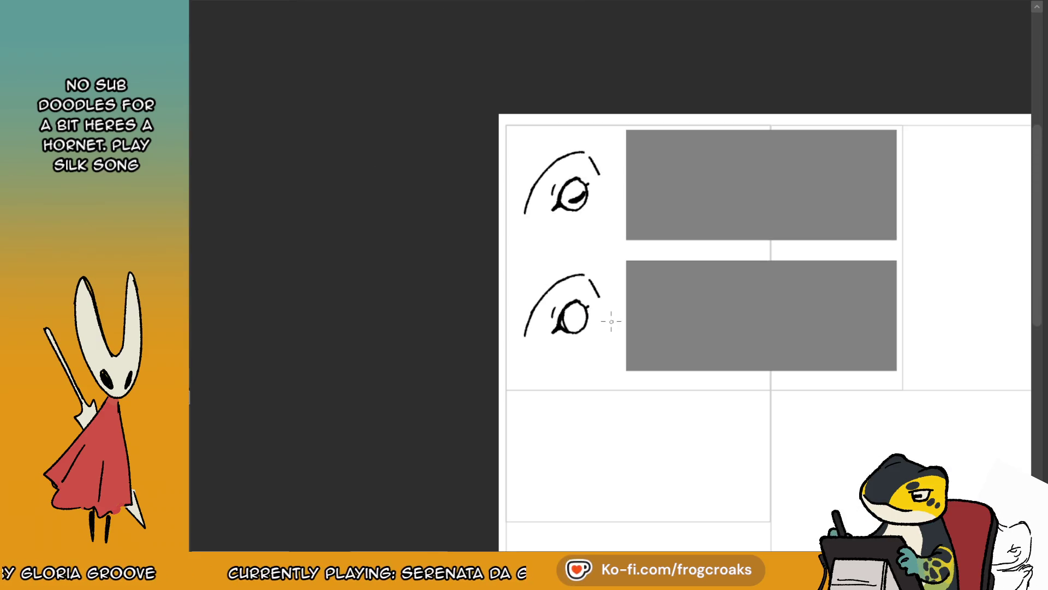
pyautogui.scroll(5, 595, 323)
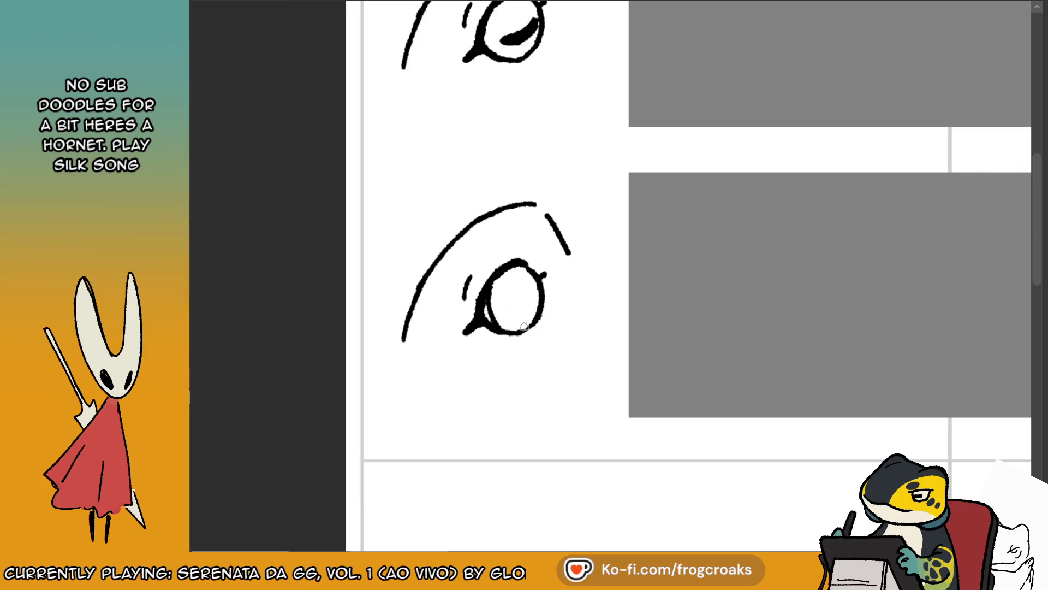
pyautogui.scroll(-3, 527, 302)
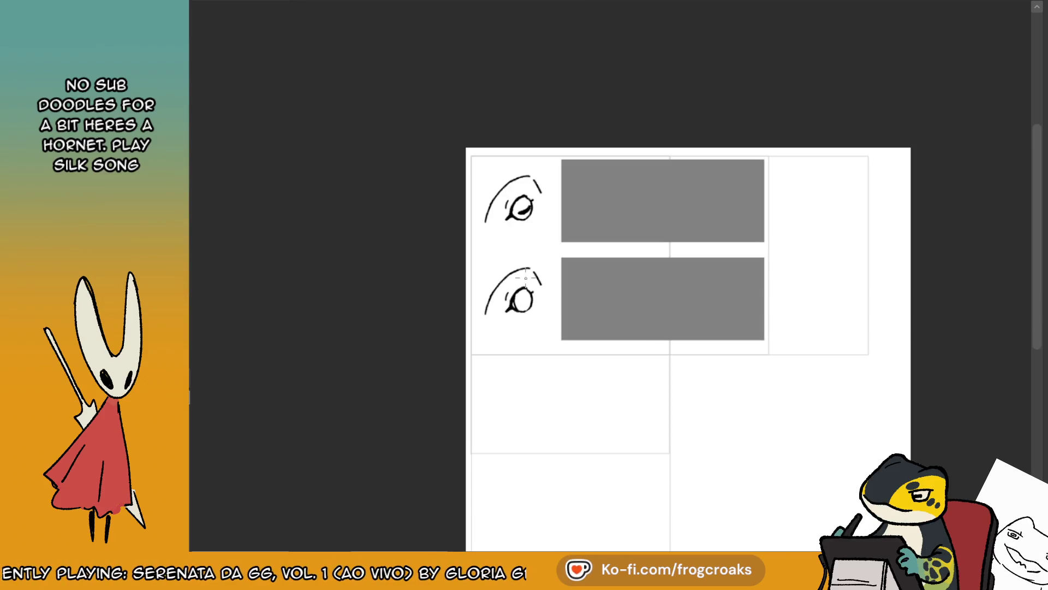
pyautogui.scroll(2, 580, 288)
pyautogui.scroll(2, 467, 368)
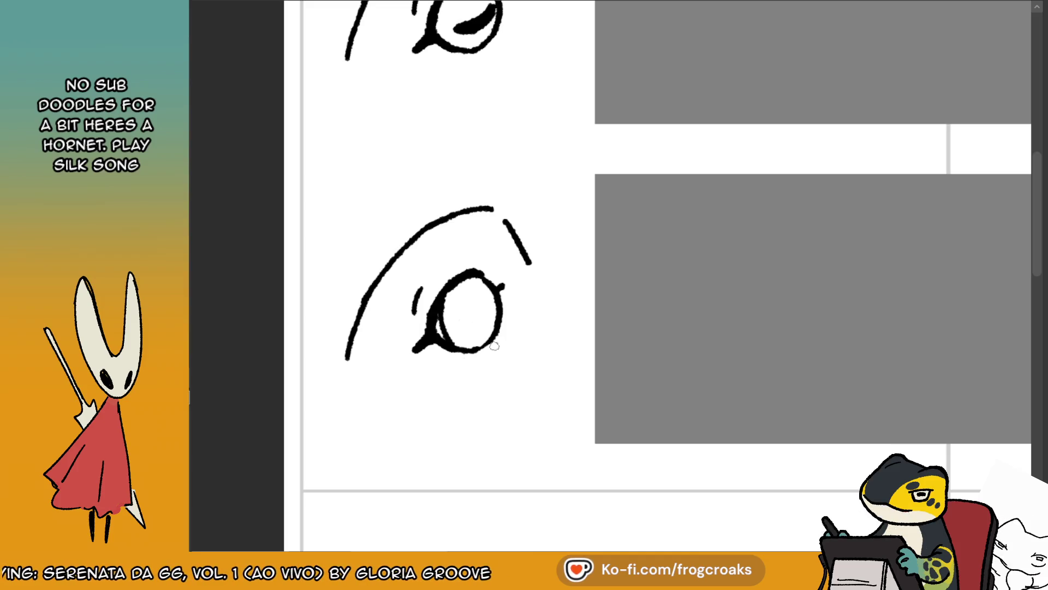
pyautogui.scroll(-2, 494, 345)
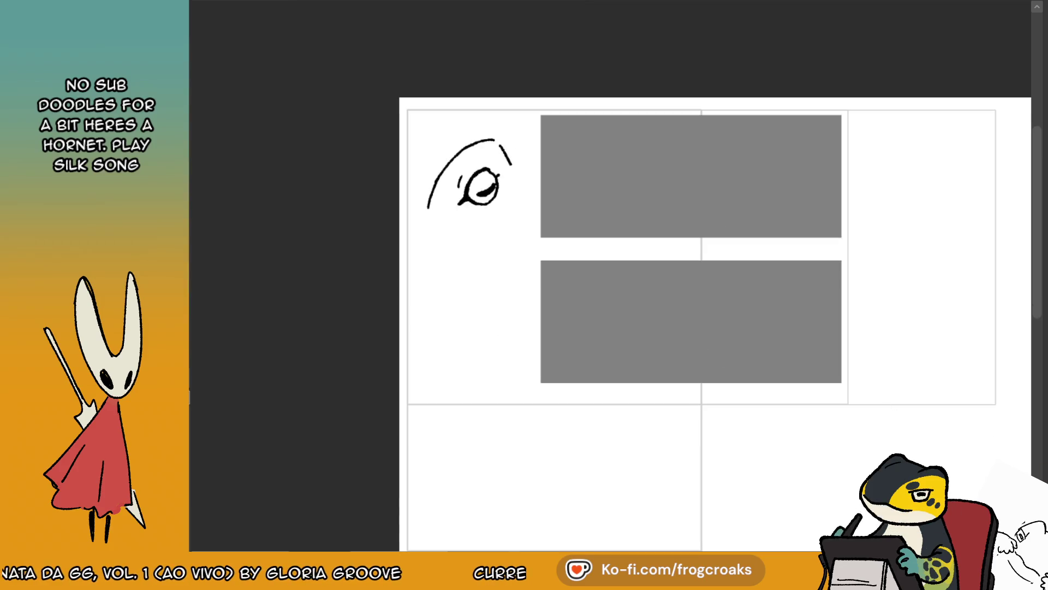
pyautogui.scroll(1, 778, 328)
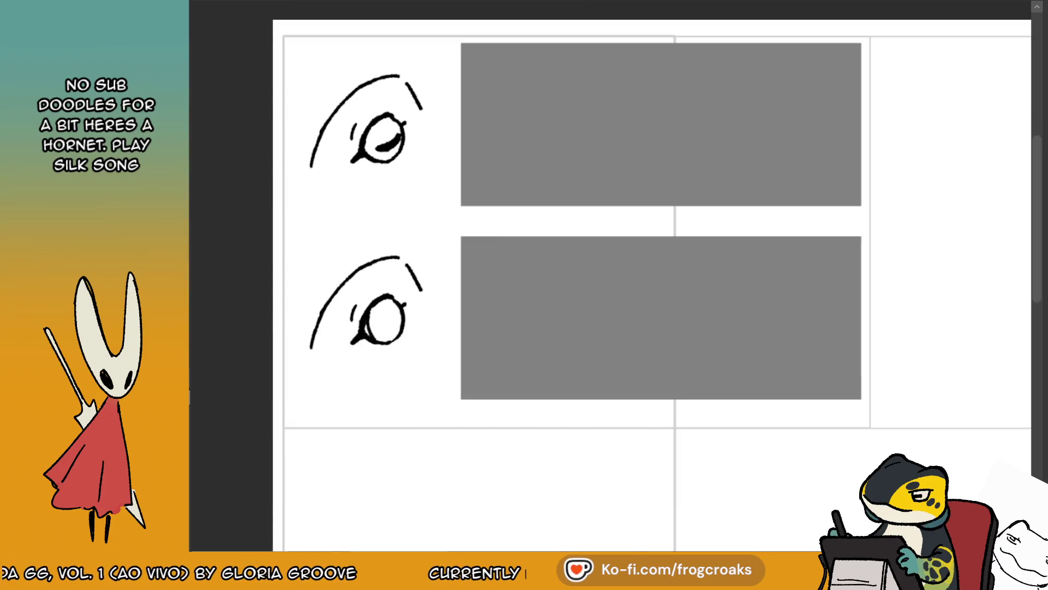
# - Move the eye sketches and grey boxes down, then fill the upper box dark green
pyautogui.moveTo(435, 323); pyautogui.dragTo(436, 342)
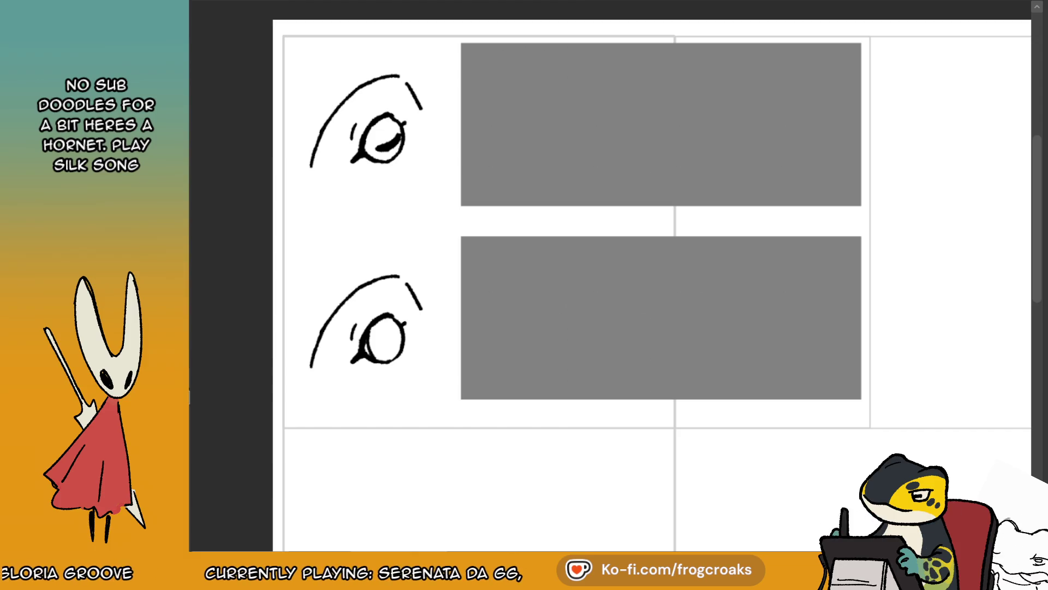
pyautogui.moveTo(848, 339)
pyautogui.mouseDown()
pyautogui.moveTo(835, 346)
pyautogui.moveTo(857, 362)
pyautogui.mouseUp()
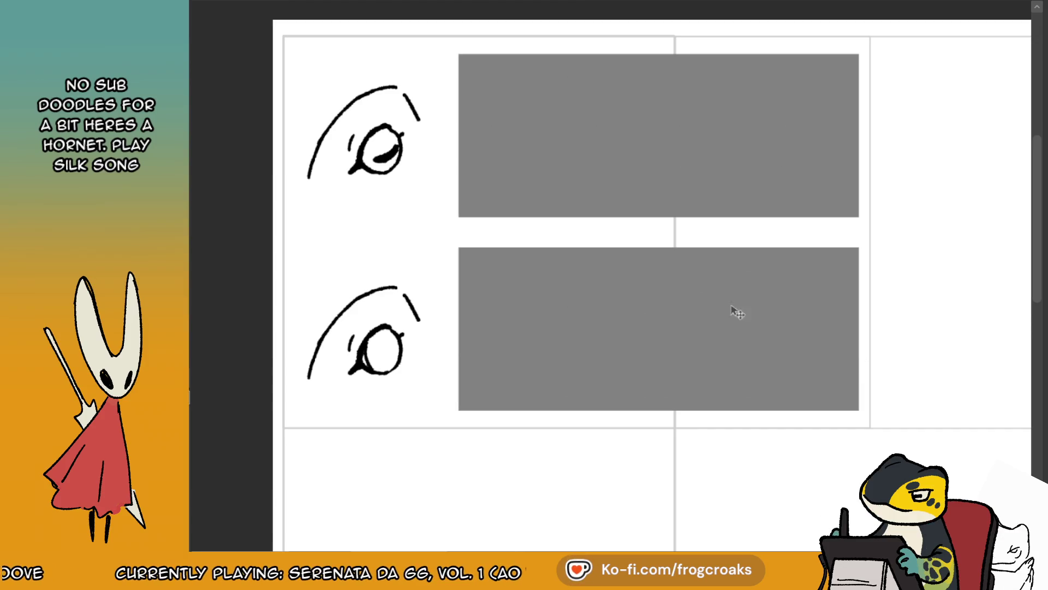
pyautogui.scroll(-2, 449, 202)
pyautogui.scroll(3, 611, 162)
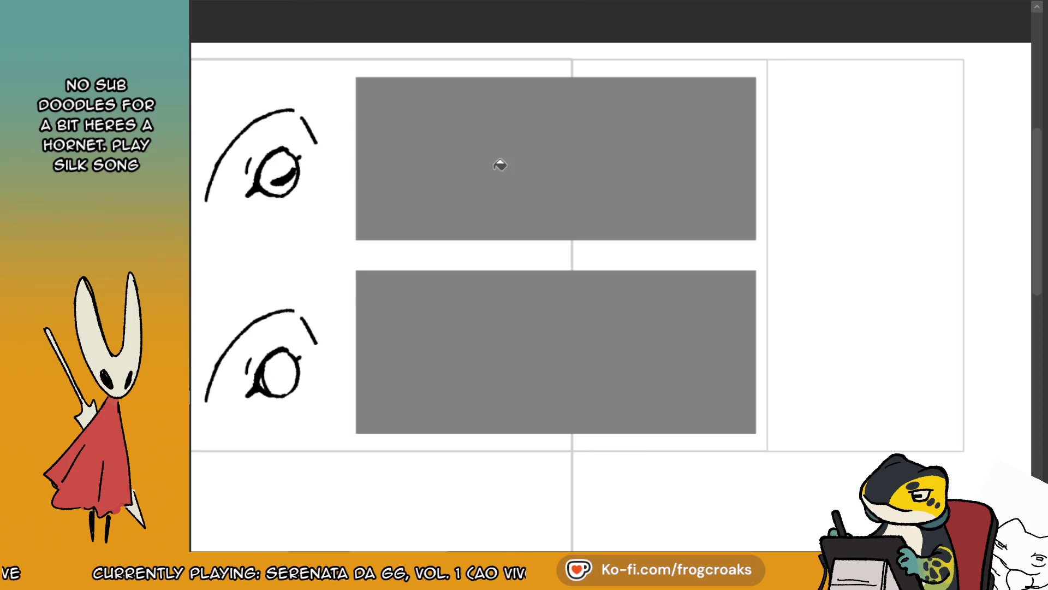
pyautogui.click(698, 158)
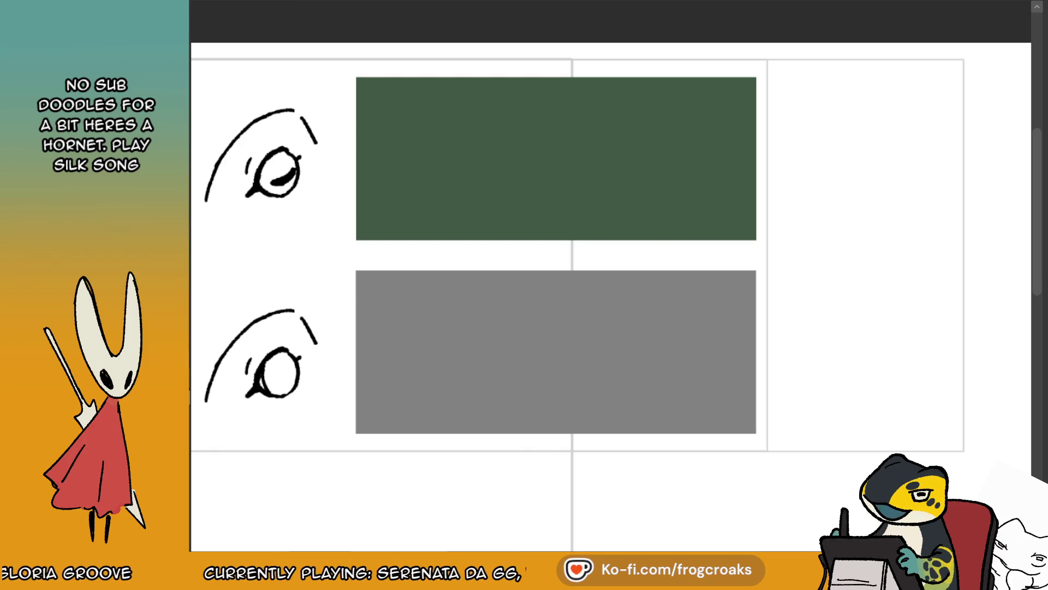
# - Scroll the view up over the dark green upper panel box
pyautogui.scroll(3, 378, 167)
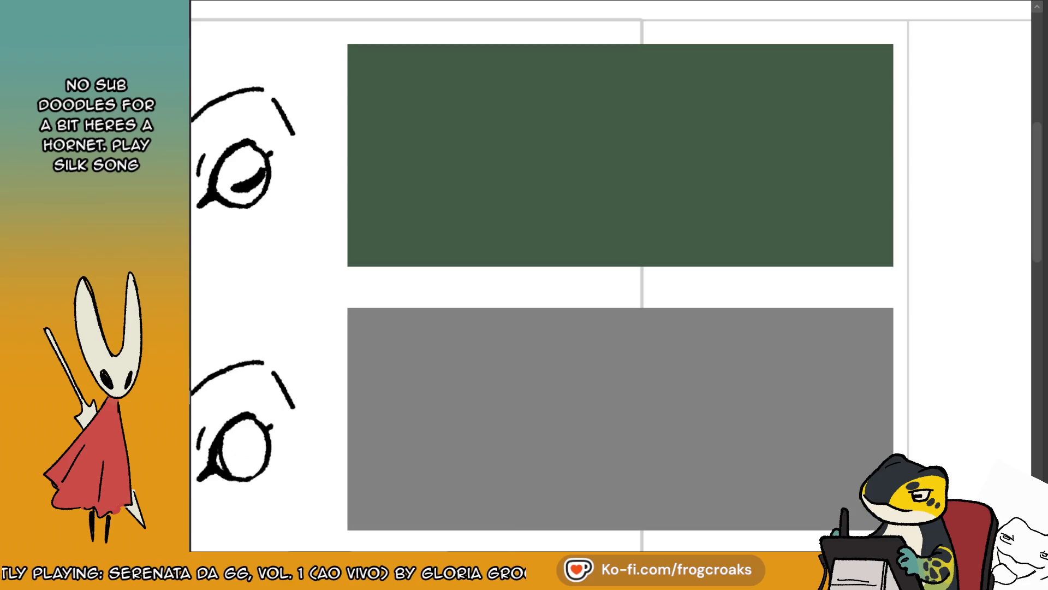
# - Paint an olive-green base mound in the green panel
pyautogui.moveTo(657, 117)
pyautogui.mouseDown()
pyautogui.moveTo(693, 115)
pyautogui.moveTo(606, 143)
pyautogui.moveTo(653, 134)
pyautogui.moveTo(655, 117)
pyautogui.moveTo(595, 133)
pyautogui.moveTo(513, 174)
pyautogui.moveTo(627, 183)
pyautogui.mouseUp()
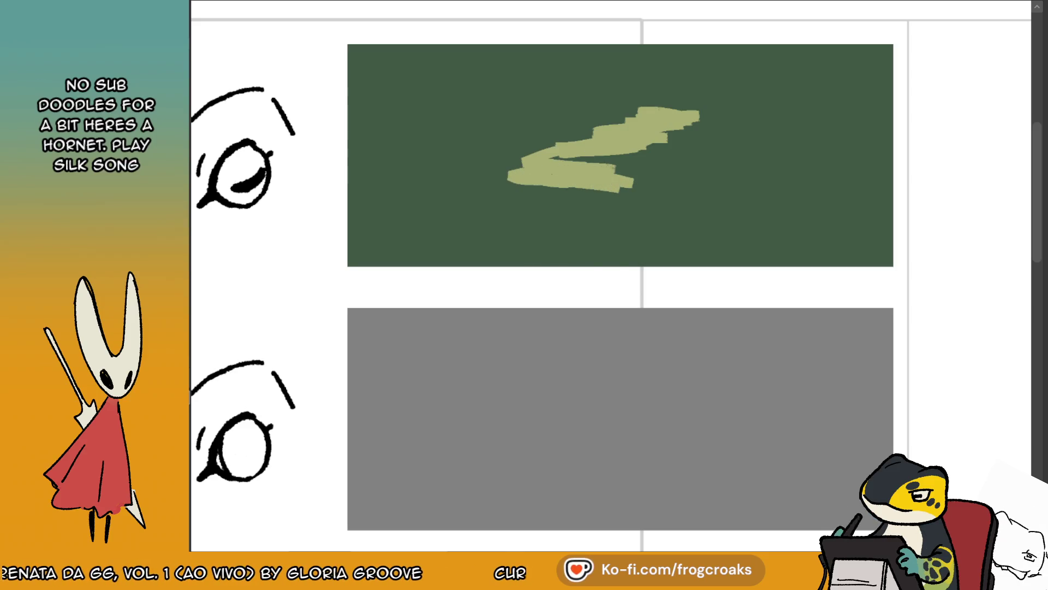
pyautogui.moveTo(562, 171)
pyautogui.mouseDown()
pyautogui.moveTo(533, 159)
pyautogui.moveTo(538, 144)
pyautogui.moveTo(567, 157)
pyautogui.moveTo(660, 158)
pyautogui.moveTo(633, 154)
pyautogui.moveTo(672, 127)
pyautogui.moveTo(611, 120)
pyautogui.moveTo(581, 134)
pyautogui.moveTo(641, 145)
pyautogui.mouseUp()
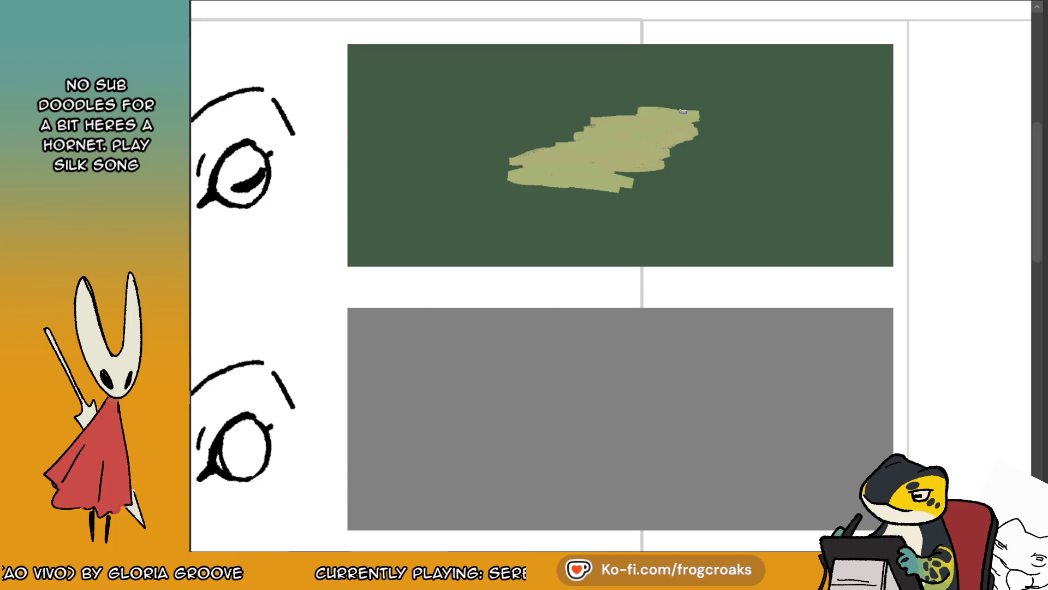
pyautogui.moveTo(556, 183)
pyautogui.mouseDown()
pyautogui.moveTo(513, 195)
pyautogui.moveTo(546, 199)
pyautogui.mouseUp()
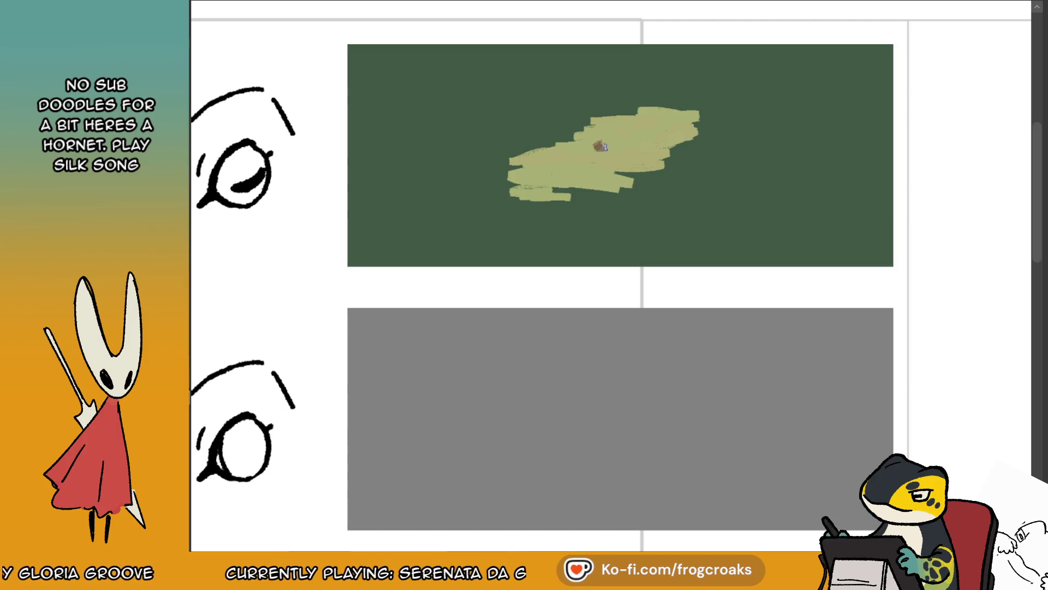
# - Add brown, orange, light-green and teal patches on top of the olive mound
pyautogui.moveTo(644, 159)
pyautogui.mouseDown()
pyautogui.moveTo(613, 157)
pyautogui.moveTo(581, 175)
pyautogui.moveTo(612, 161)
pyautogui.mouseUp()
pyautogui.moveTo(667, 134); pyautogui.dragTo(676, 130)
pyautogui.moveTo(541, 165)
pyautogui.mouseDown()
pyautogui.moveTo(532, 157)
pyautogui.moveTo(661, 121)
pyautogui.moveTo(625, 134)
pyautogui.moveTo(619, 116)
pyautogui.moveTo(601, 122)
pyautogui.mouseUp()
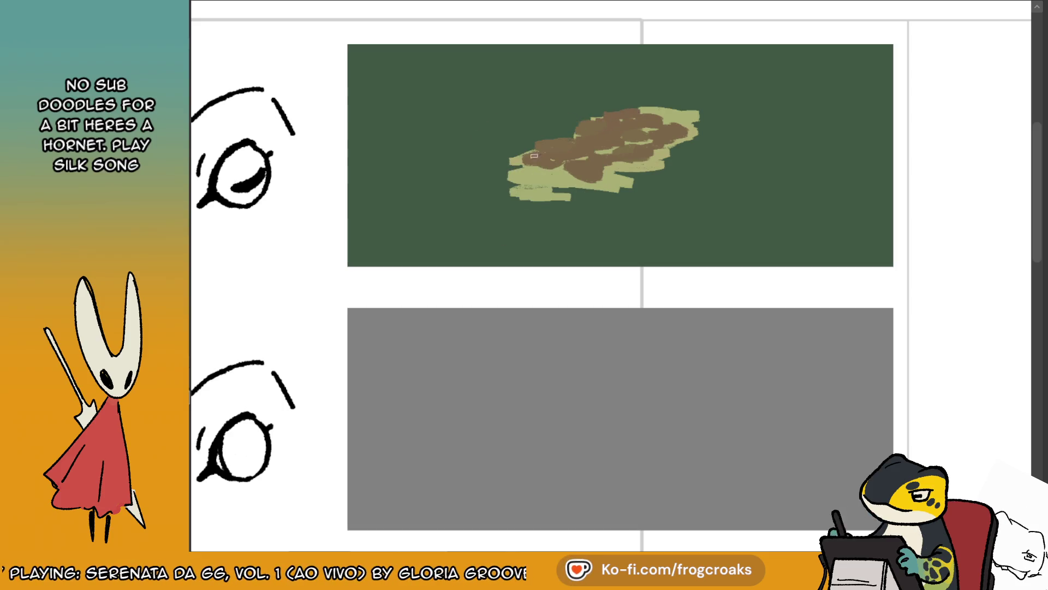
pyautogui.moveTo(526, 150); pyautogui.dragTo(606, 114)
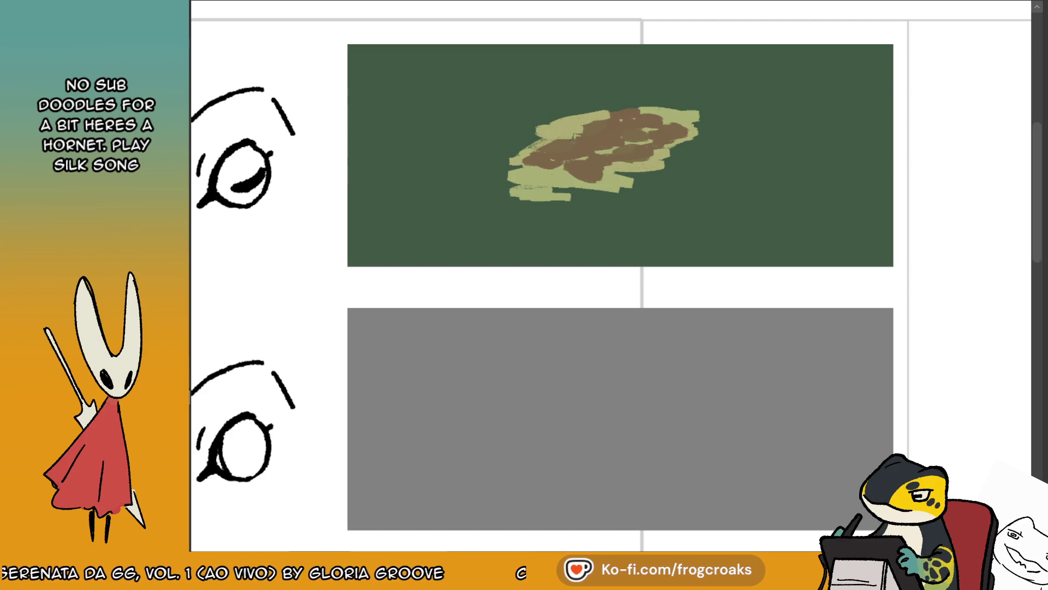
pyautogui.moveTo(554, 152)
pyautogui.mouseDown()
pyautogui.moveTo(537, 159)
pyautogui.moveTo(657, 148)
pyautogui.moveTo(639, 153)
pyautogui.mouseUp()
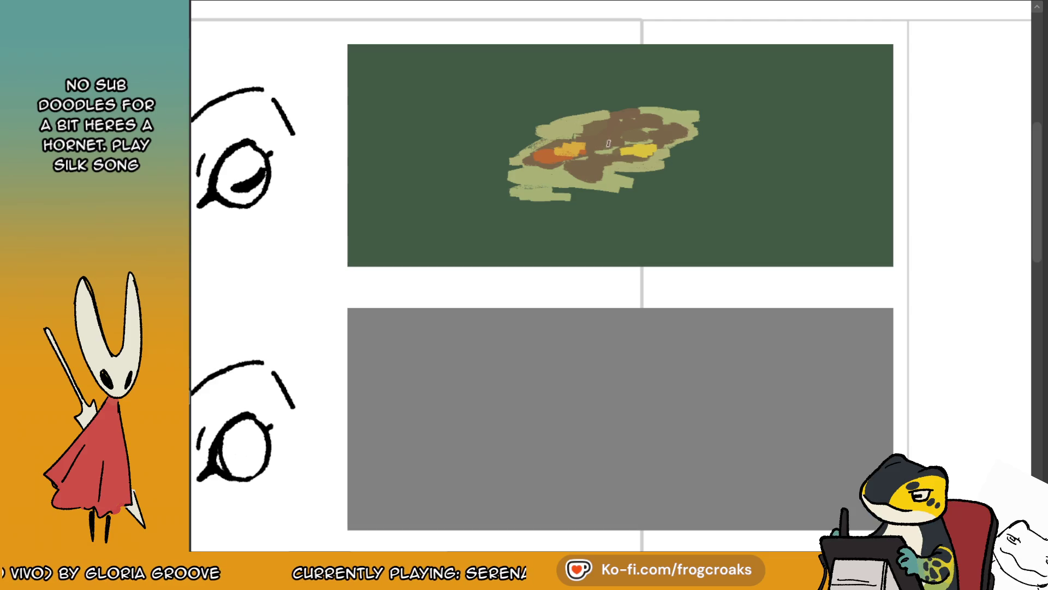
pyautogui.moveTo(605, 138); pyautogui.dragTo(599, 134)
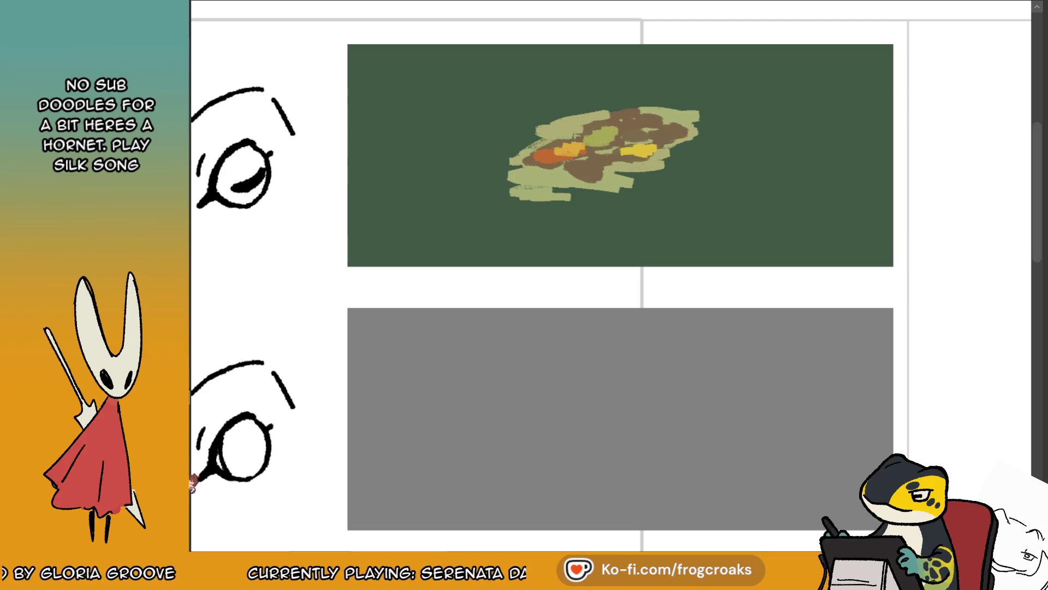
pyautogui.moveTo(578, 166)
pyautogui.mouseDown()
pyautogui.moveTo(595, 172)
pyautogui.moveTo(613, 159)
pyautogui.mouseUp()
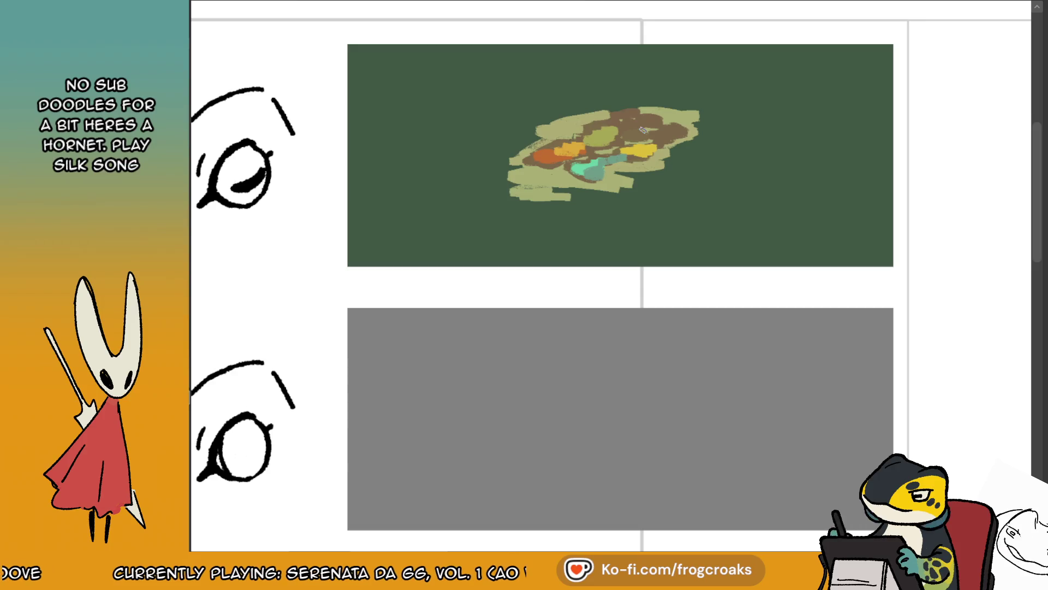
# - Dab light green, orange and dark brown spots onto the food blob
pyautogui.scroll(-4, 643, 129)
pyautogui.scroll(3, 643, 129)
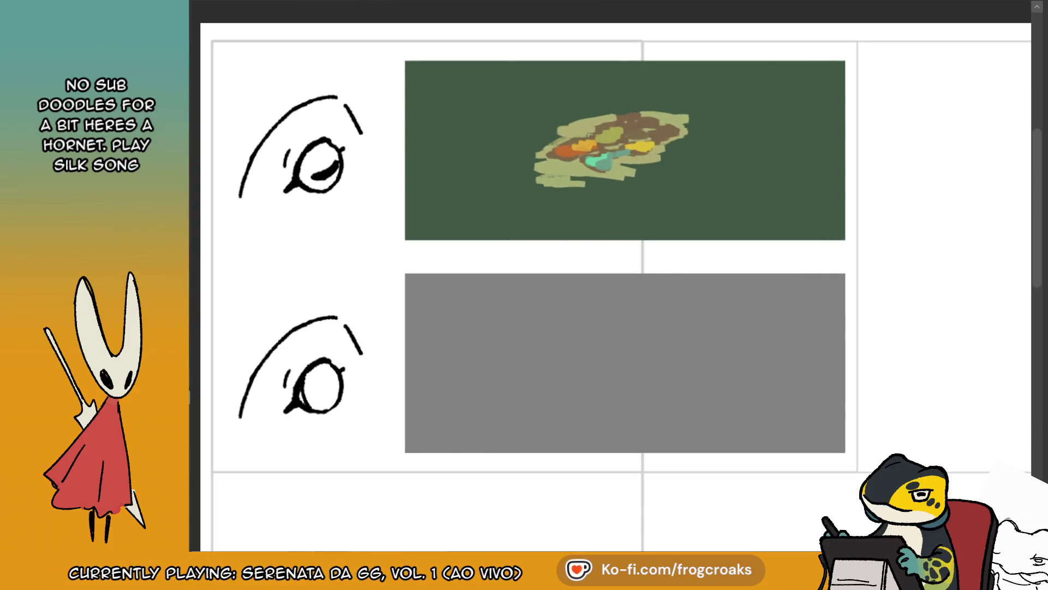
pyautogui.scroll(1, 616, 98)
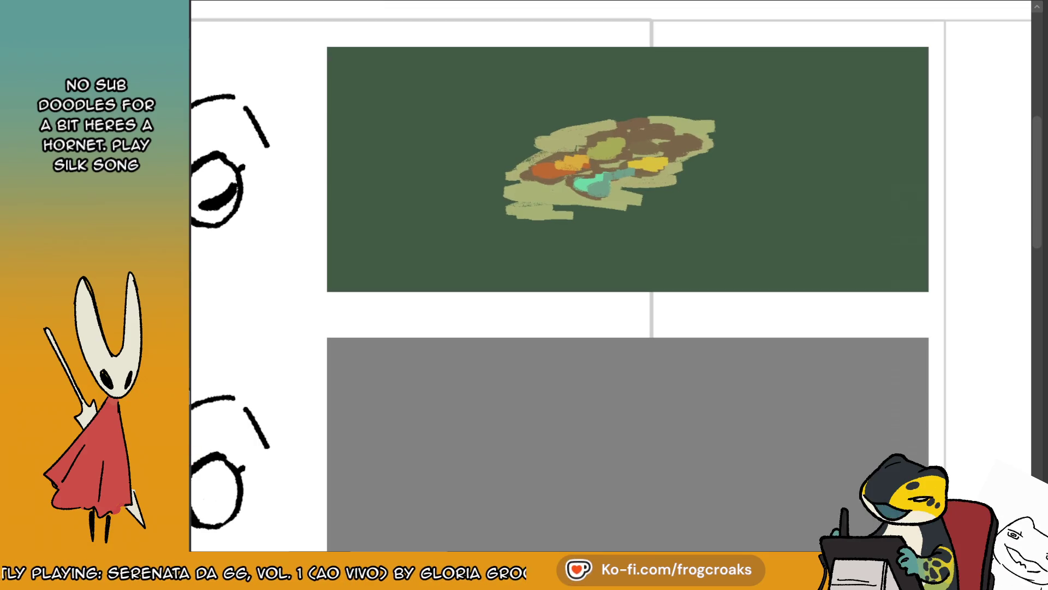
pyautogui.click(679, 146)
pyautogui.click(612, 145)
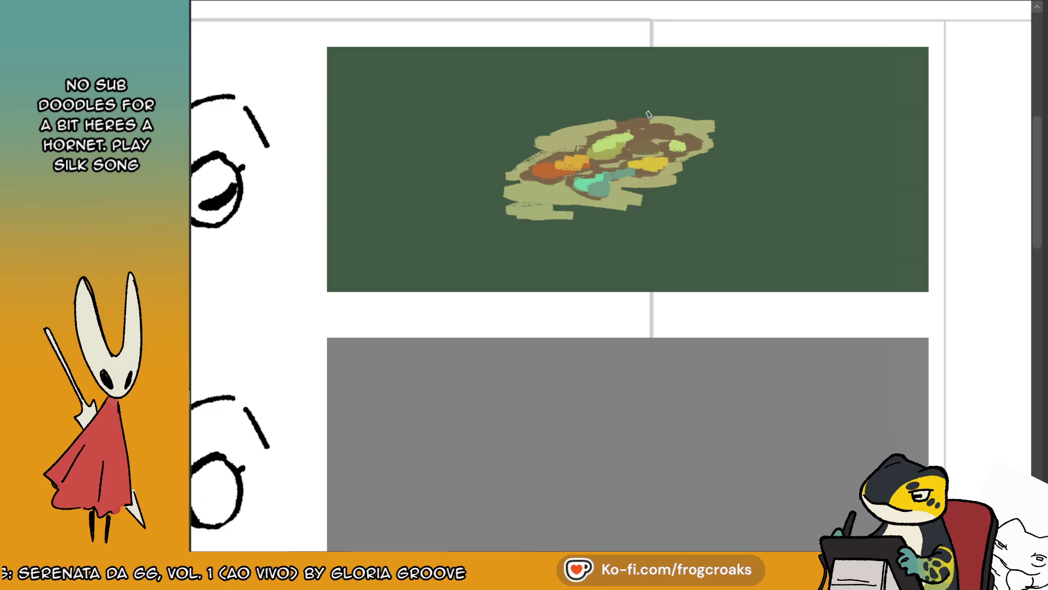
pyautogui.click(677, 147)
pyautogui.click(638, 141)
pyautogui.click(639, 134)
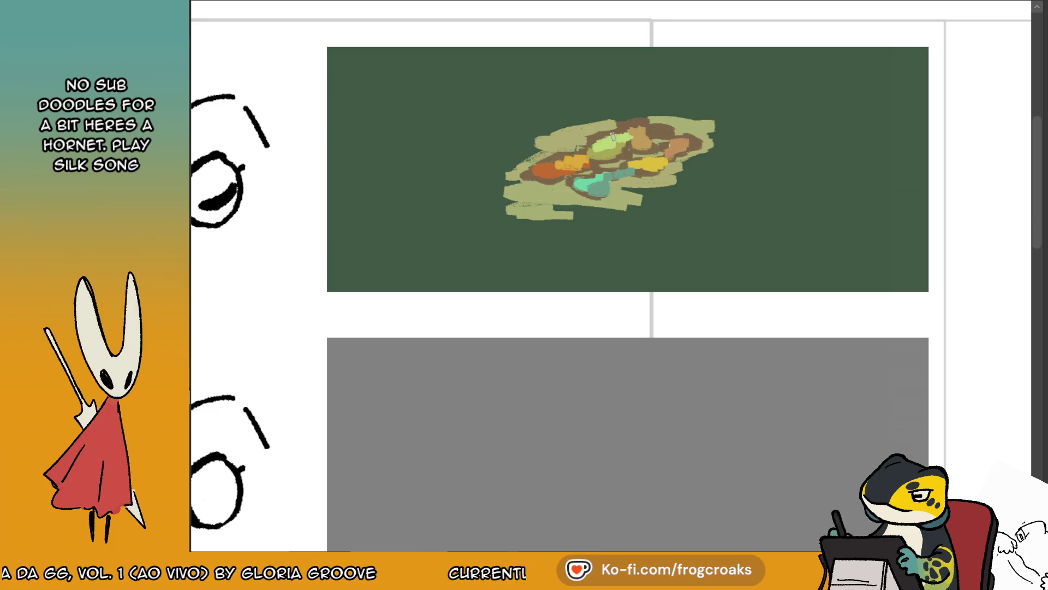
pyautogui.moveTo(638, 136); pyautogui.dragTo(658, 130)
pyautogui.click(652, 137)
pyautogui.click(646, 127)
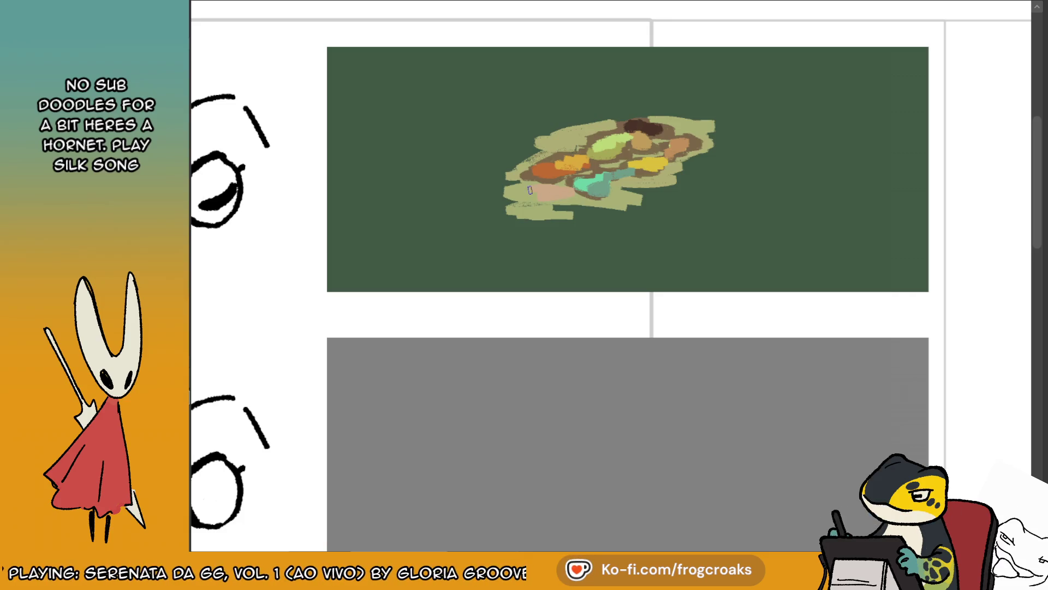
# - Repaint the blob's edges with peach, pale yellow-green, tan, yellow and brown strokes
pyautogui.moveTo(530, 195); pyautogui.dragTo(517, 201)
pyautogui.moveTo(578, 183)
pyautogui.mouseDown()
pyautogui.moveTo(546, 192)
pyautogui.moveTo(555, 202)
pyautogui.moveTo(533, 189)
pyautogui.mouseUp()
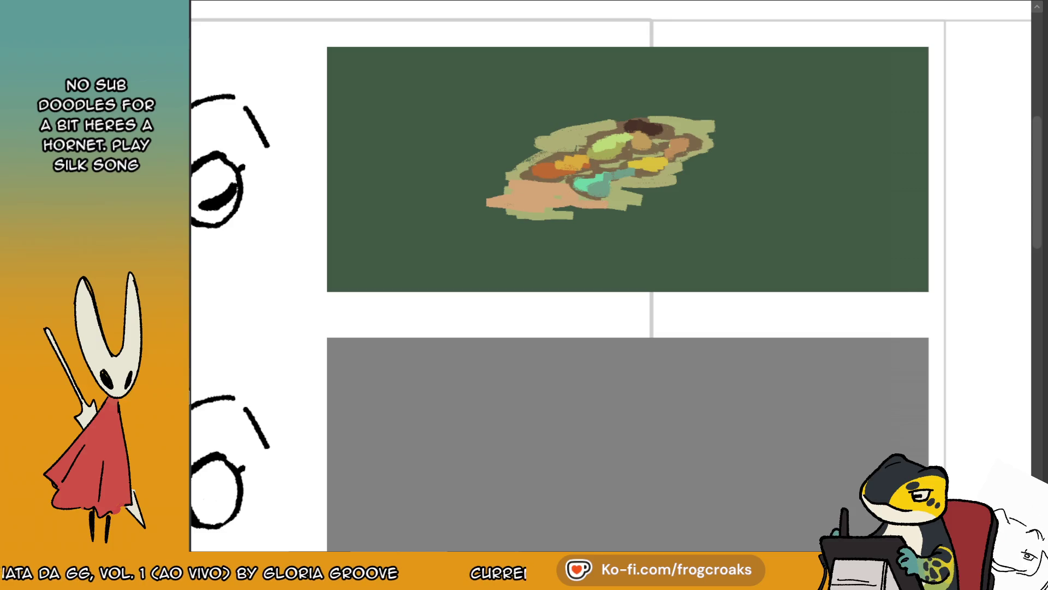
pyautogui.moveTo(600, 202)
pyautogui.mouseDown()
pyautogui.moveTo(524, 186)
pyautogui.moveTo(497, 202)
pyautogui.moveTo(617, 203)
pyautogui.moveTo(730, 142)
pyautogui.moveTo(691, 132)
pyautogui.moveTo(687, 160)
pyautogui.mouseUp()
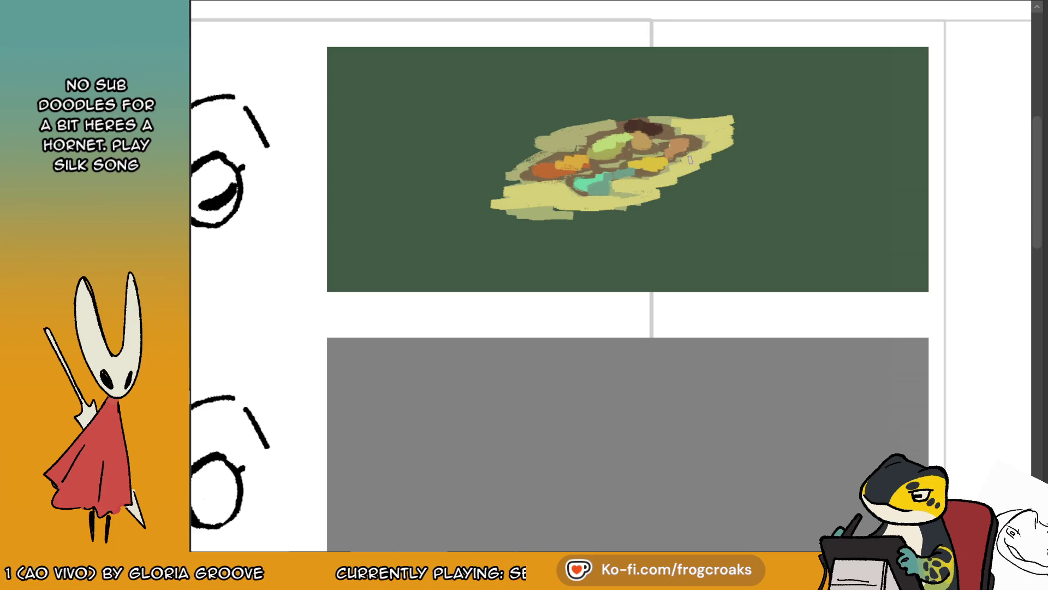
pyautogui.moveTo(635, 125); pyautogui.dragTo(538, 155)
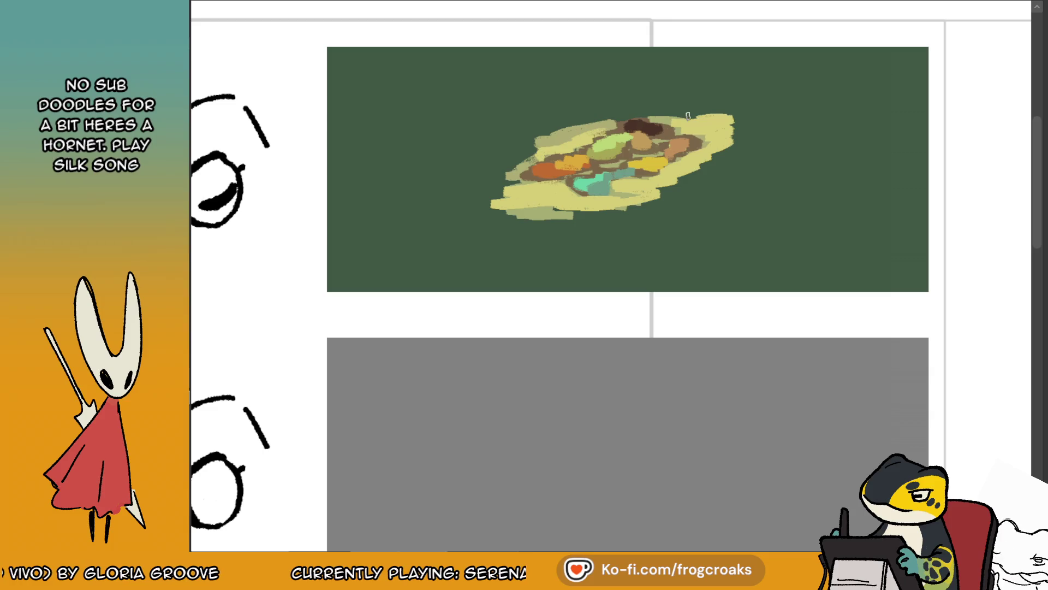
pyautogui.moveTo(677, 107)
pyautogui.mouseDown()
pyautogui.moveTo(753, 104)
pyautogui.moveTo(740, 102)
pyautogui.moveTo(744, 113)
pyautogui.moveTo(674, 111)
pyautogui.moveTo(735, 117)
pyautogui.moveTo(641, 196)
pyautogui.moveTo(737, 161)
pyautogui.moveTo(707, 164)
pyautogui.mouseUp()
pyautogui.moveTo(588, 214); pyautogui.dragTo(531, 214)
pyautogui.moveTo(511, 171)
pyautogui.mouseDown()
pyautogui.moveTo(560, 142)
pyautogui.moveTo(622, 124)
pyautogui.moveTo(588, 125)
pyautogui.mouseUp()
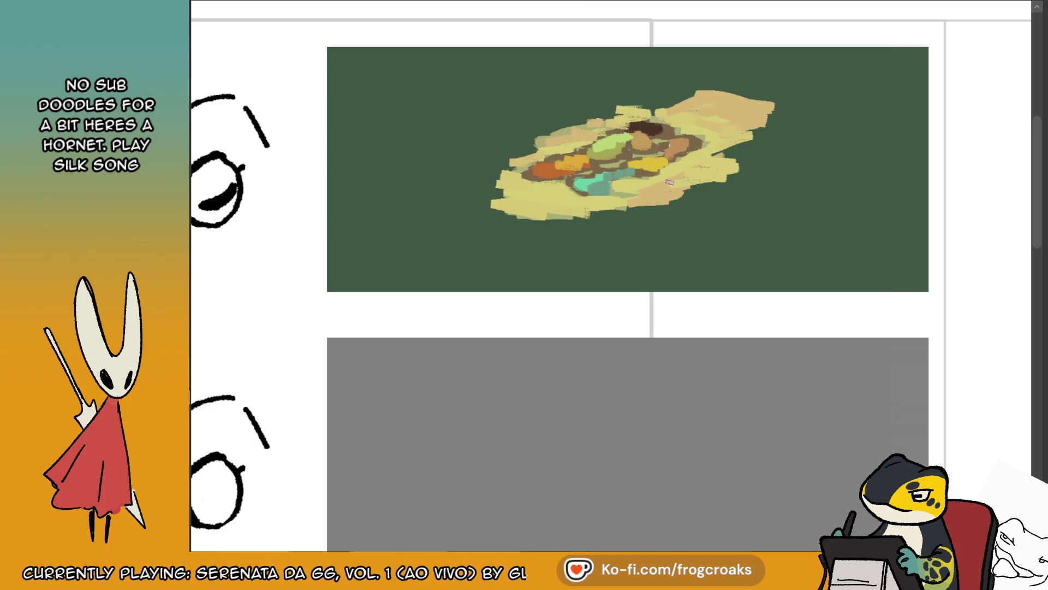
pyautogui.moveTo(528, 177); pyautogui.dragTo(673, 170)
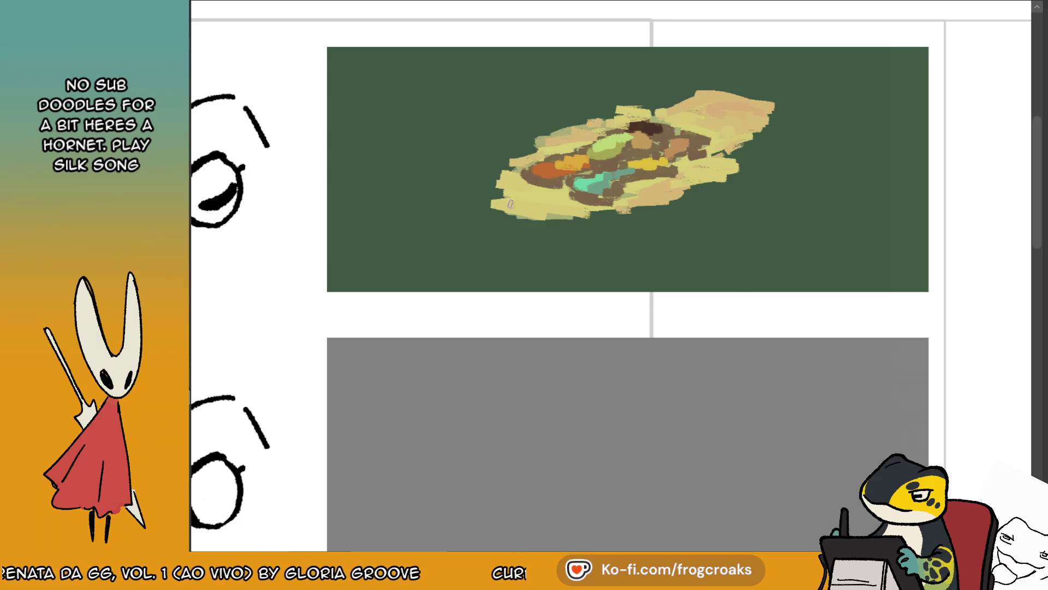
# - Darken the boat's lower-left, retouch its bottom and top edges in tan, and add a green ripple
pyautogui.moveTo(524, 197)
pyautogui.mouseDown()
pyautogui.moveTo(483, 187)
pyautogui.moveTo(628, 229)
pyautogui.mouseUp()
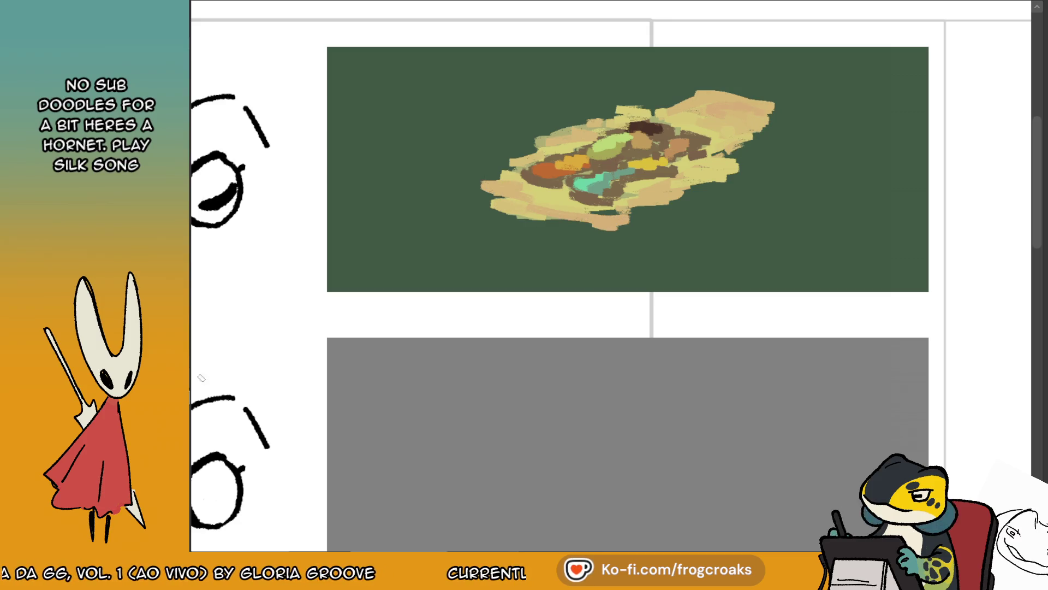
pyautogui.moveTo(532, 194)
pyautogui.mouseDown()
pyautogui.moveTo(510, 181)
pyautogui.moveTo(611, 219)
pyautogui.mouseUp()
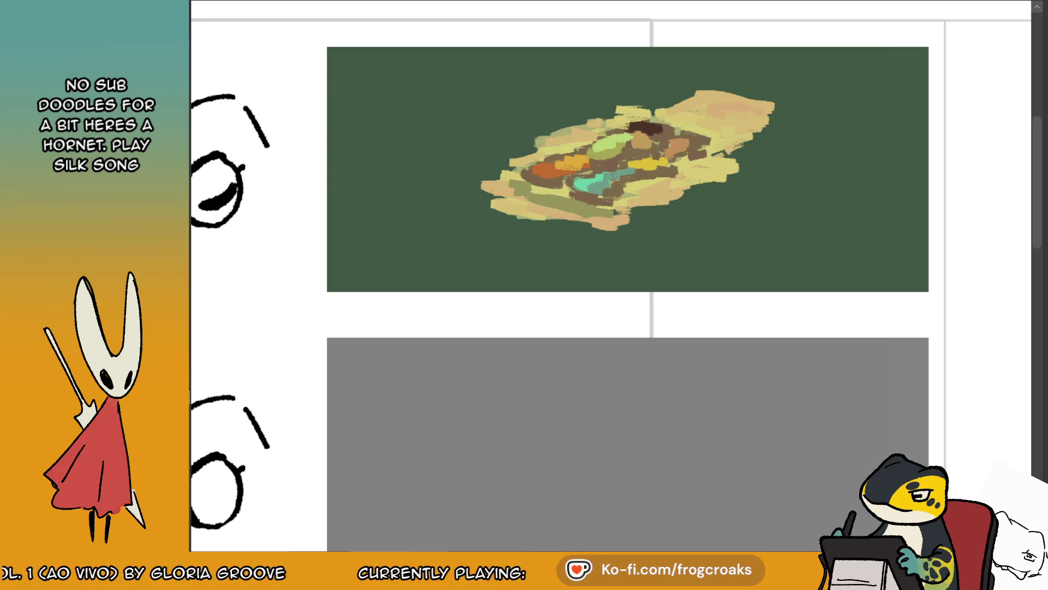
pyautogui.moveTo(562, 182); pyautogui.dragTo(606, 215)
pyautogui.moveTo(511, 185); pyautogui.dragTo(569, 208)
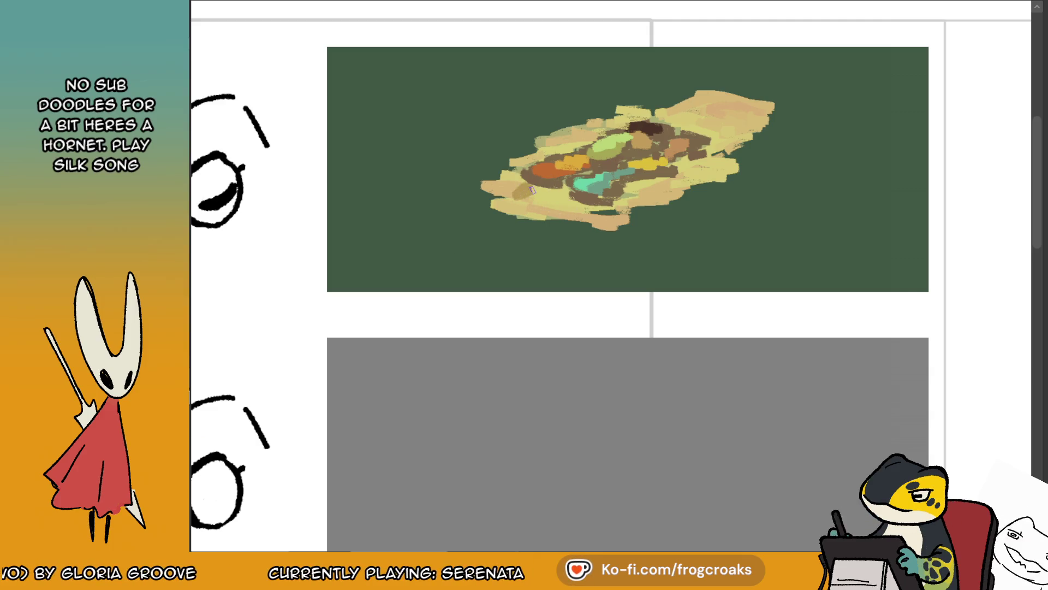
pyautogui.moveTo(565, 195); pyautogui.dragTo(578, 212)
pyautogui.moveTo(511, 196); pyautogui.dragTo(539, 202)
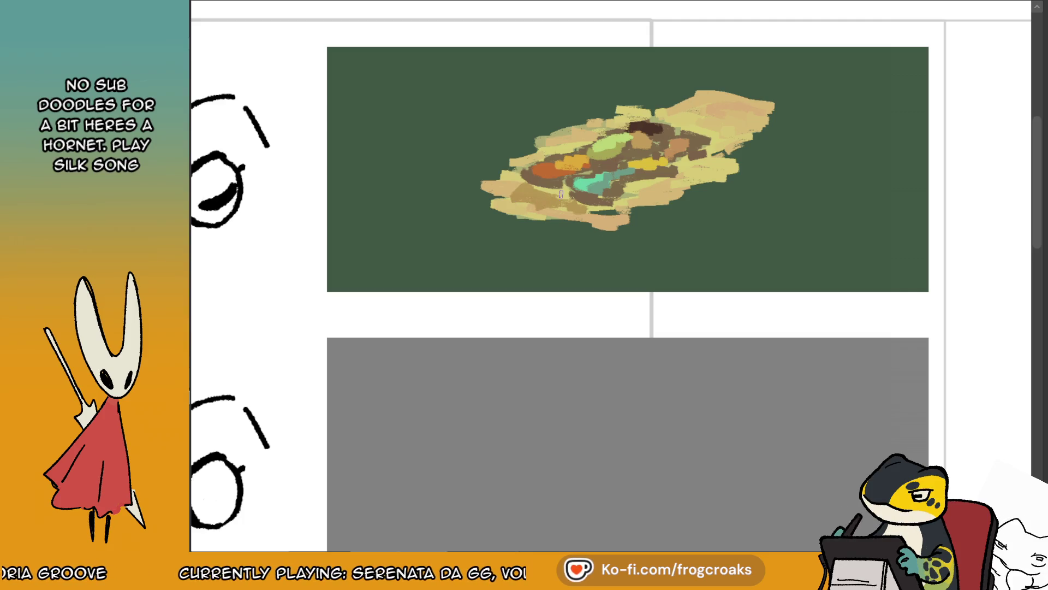
pyautogui.moveTo(518, 216)
pyautogui.mouseDown()
pyautogui.moveTo(573, 224)
pyautogui.moveTo(696, 189)
pyautogui.moveTo(681, 191)
pyautogui.mouseUp()
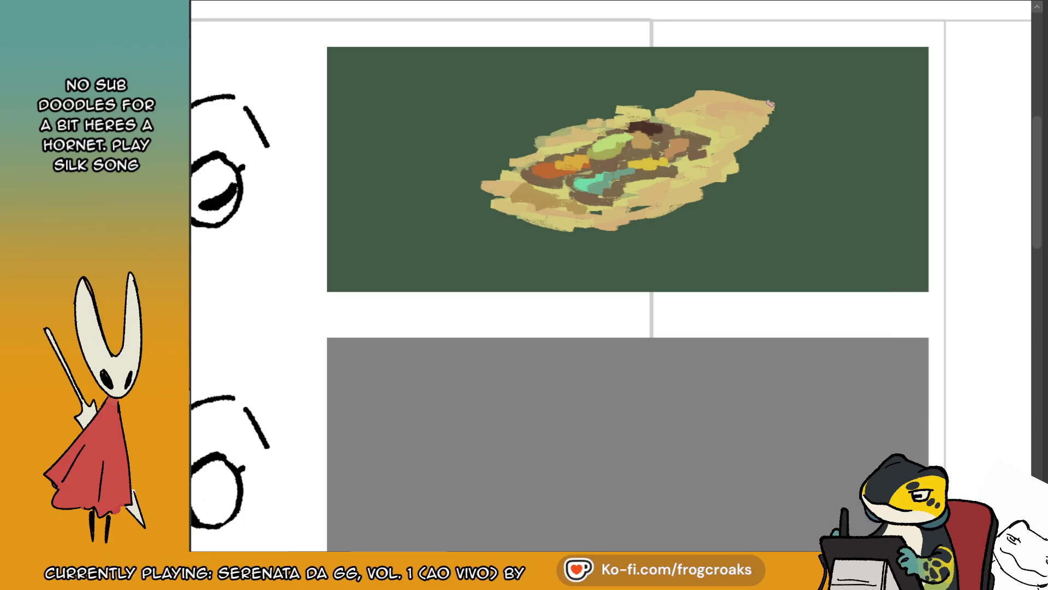
pyautogui.moveTo(676, 112); pyautogui.dragTo(708, 103)
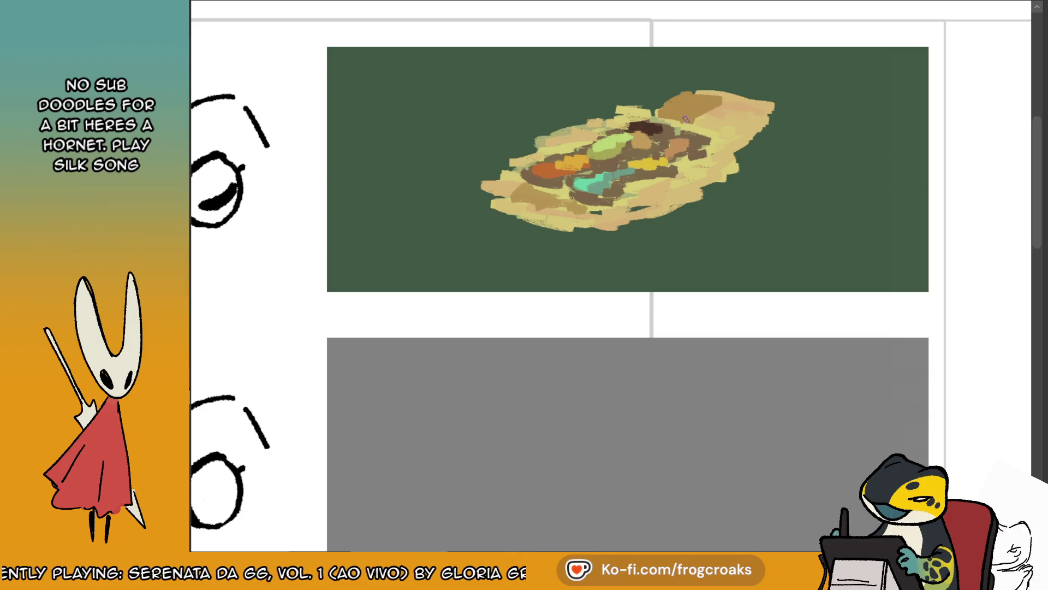
pyautogui.moveTo(709, 105)
pyautogui.mouseDown()
pyautogui.moveTo(682, 103)
pyautogui.moveTo(724, 118)
pyautogui.mouseUp()
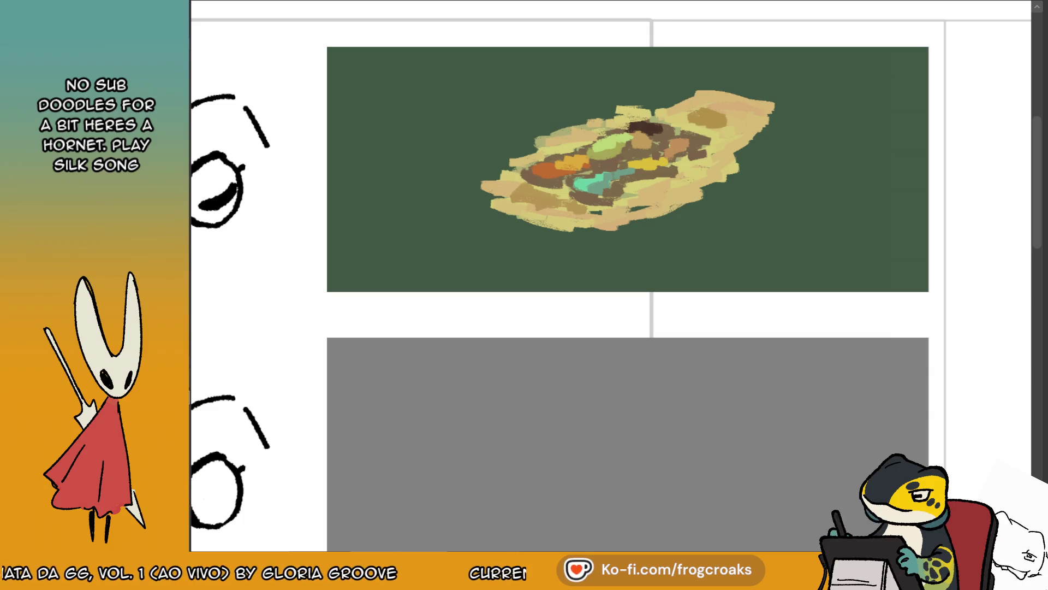
pyautogui.moveTo(402, 128)
pyautogui.mouseDown()
pyautogui.moveTo(532, 96)
pyautogui.moveTo(505, 74)
pyautogui.mouseUp()
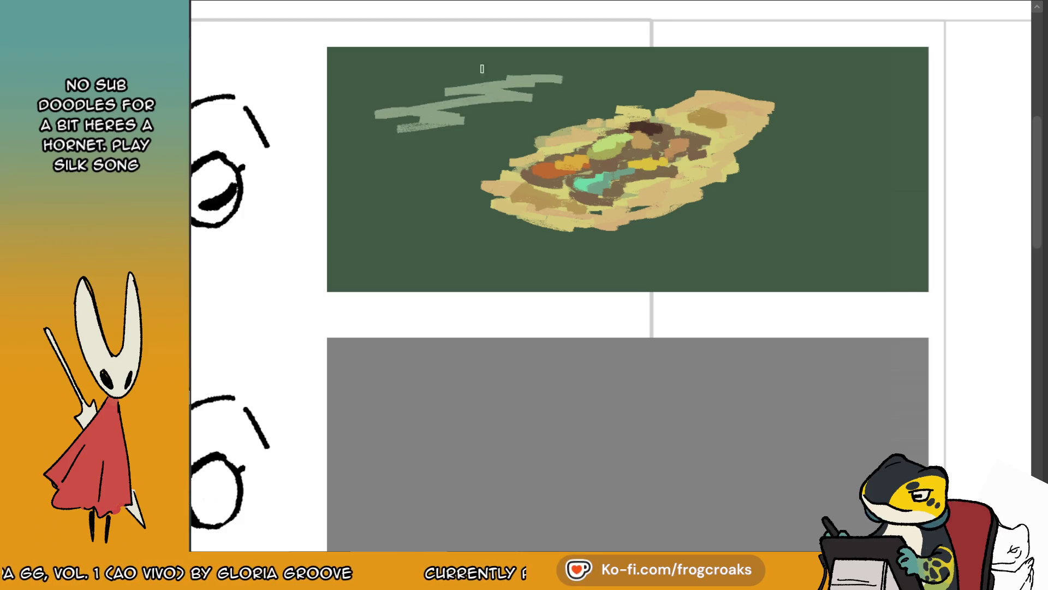
# - Try light-green ripple strokes above the boat and undo each rejected attempt
pyautogui.hotkey('ctrl', 'z')
pyautogui.moveTo(399, 129)
pyautogui.mouseDown()
pyautogui.moveTo(544, 76)
pyautogui.moveTo(415, 109)
pyautogui.mouseUp()
pyautogui.hotkey('ctrl', 'z')
pyautogui.moveTo(546, 93); pyautogui.dragTo(521, 71)
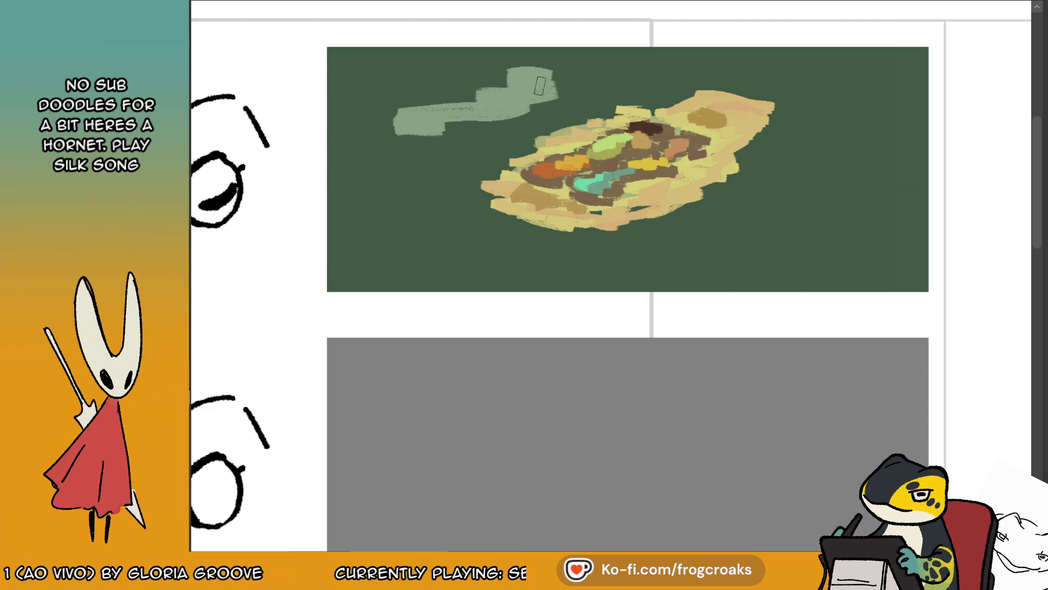
pyautogui.hotkey('ctrl', 'z')
pyautogui.hotkey('ctrl', 'z')
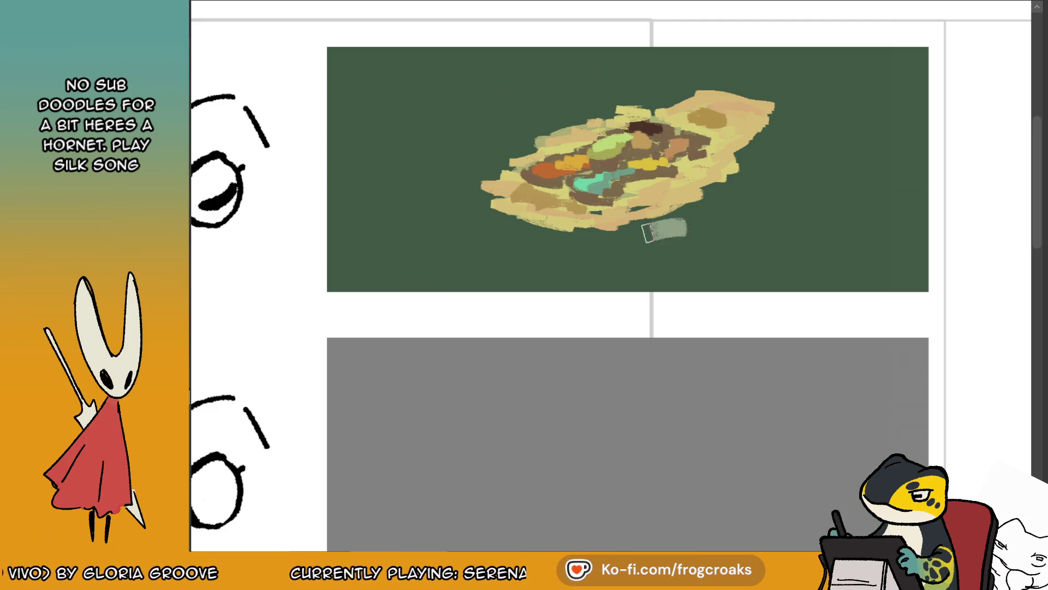
# - Paint grey-green ripples right, left and upper-left of the boat and in the upper-right water
pyautogui.moveTo(691, 233)
pyautogui.mouseDown()
pyautogui.moveTo(748, 225)
pyautogui.moveTo(760, 199)
pyautogui.moveTo(852, 175)
pyautogui.moveTo(835, 158)
pyautogui.moveTo(833, 131)
pyautogui.moveTo(852, 117)
pyautogui.moveTo(898, 109)
pyautogui.moveTo(895, 117)
pyautogui.mouseUp()
pyautogui.moveTo(732, 240)
pyautogui.mouseDown()
pyautogui.moveTo(647, 245)
pyautogui.moveTo(677, 243)
pyautogui.mouseUp()
pyautogui.moveTo(394, 194)
pyautogui.mouseDown()
pyautogui.moveTo(363, 163)
pyautogui.moveTo(540, 103)
pyautogui.moveTo(434, 87)
pyautogui.moveTo(587, 68)
pyautogui.moveTo(516, 55)
pyautogui.moveTo(615, 50)
pyautogui.mouseUp()
pyautogui.moveTo(442, 191)
pyautogui.mouseDown()
pyautogui.moveTo(367, 207)
pyautogui.moveTo(338, 196)
pyautogui.mouseUp()
pyautogui.moveTo(339, 109)
pyautogui.mouseDown()
pyautogui.moveTo(376, 113)
pyautogui.moveTo(341, 93)
pyautogui.moveTo(420, 63)
pyautogui.mouseUp()
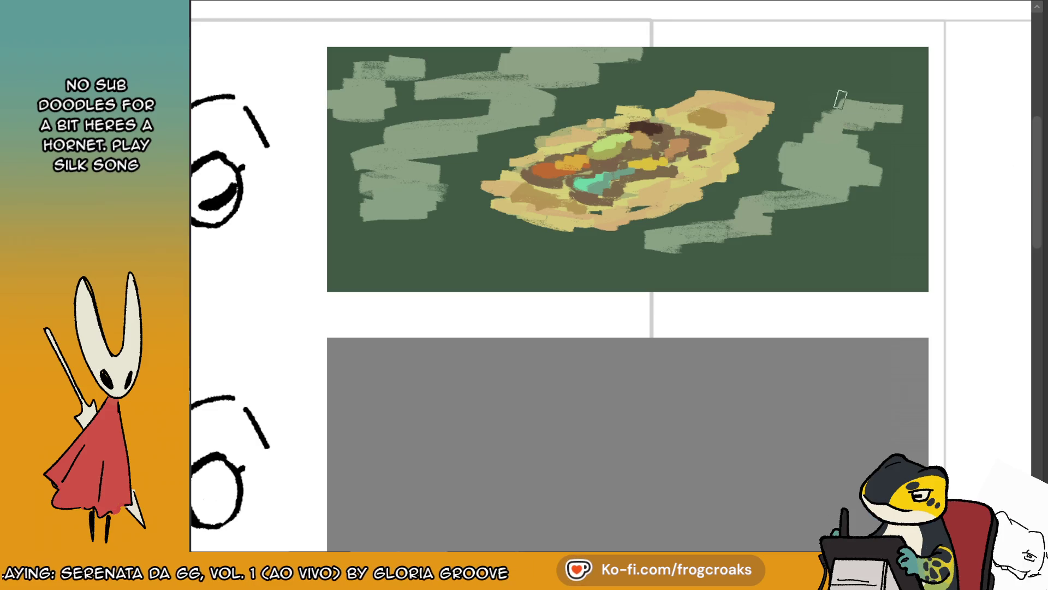
pyautogui.moveTo(846, 101); pyautogui.dragTo(923, 82)
pyautogui.moveTo(892, 147); pyautogui.dragTo(915, 117)
pyautogui.moveTo(800, 158)
pyautogui.mouseDown()
pyautogui.moveTo(888, 166)
pyautogui.moveTo(852, 214)
pyautogui.moveTo(779, 253)
pyautogui.moveTo(836, 251)
pyautogui.mouseUp()
# - Lengthen the top and bottom ripples and paint a dark teal shadow under the boat
pyautogui.moveTo(344, 216); pyautogui.dragTo(393, 186)
pyautogui.moveTo(606, 64); pyautogui.dragTo(738, 58)
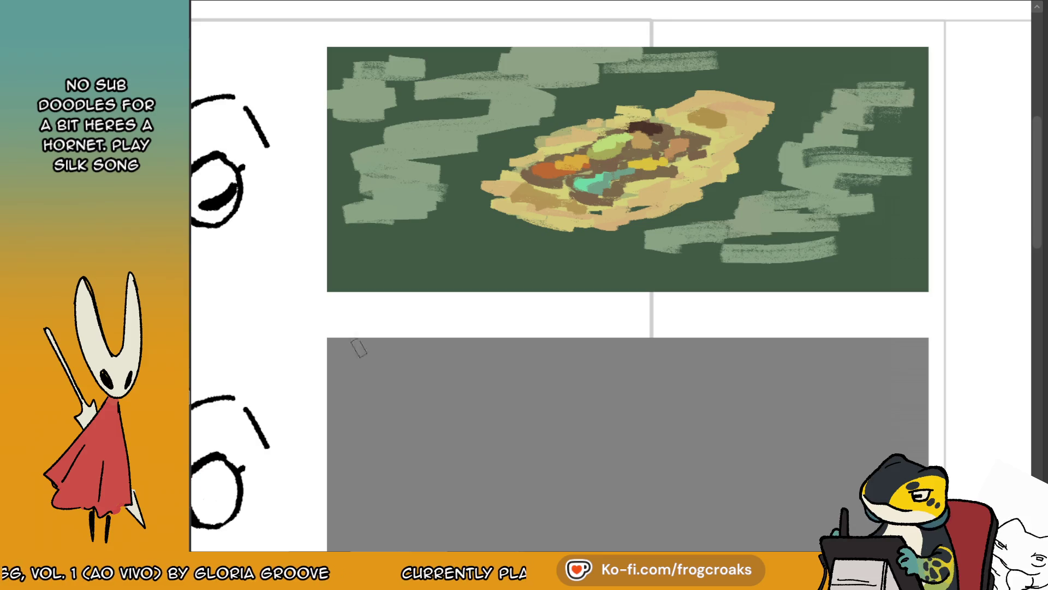
pyautogui.moveTo(658, 229)
pyautogui.mouseDown()
pyautogui.moveTo(648, 233)
pyautogui.moveTo(726, 208)
pyautogui.moveTo(714, 193)
pyautogui.moveTo(721, 202)
pyautogui.moveTo(764, 146)
pyautogui.mouseUp()
pyautogui.moveTo(631, 246)
pyautogui.mouseDown()
pyautogui.moveTo(568, 239)
pyautogui.moveTo(505, 269)
pyautogui.moveTo(511, 235)
pyautogui.moveTo(478, 240)
pyautogui.moveTo(587, 264)
pyautogui.mouseUp()
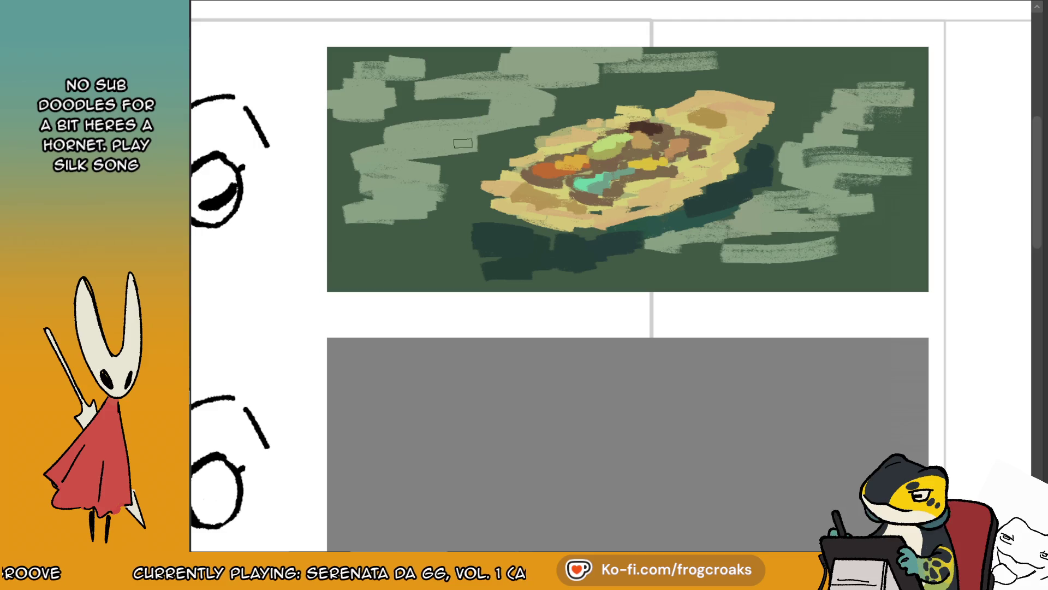
# - Break up the shadow with pale ripples and add dark shadow strokes beside the boat
pyautogui.moveTo(579, 259)
pyautogui.mouseDown()
pyautogui.moveTo(664, 252)
pyautogui.moveTo(686, 262)
pyautogui.mouseUp()
pyautogui.moveTo(529, 251)
pyautogui.mouseDown()
pyautogui.moveTo(447, 246)
pyautogui.moveTo(445, 219)
pyautogui.moveTo(456, 199)
pyautogui.moveTo(565, 240)
pyautogui.moveTo(546, 259)
pyautogui.moveTo(813, 183)
pyautogui.mouseUp()
pyautogui.moveTo(403, 154)
pyautogui.mouseDown()
pyautogui.moveTo(462, 148)
pyautogui.moveTo(469, 112)
pyautogui.moveTo(404, 101)
pyautogui.moveTo(398, 82)
pyautogui.moveTo(463, 66)
pyautogui.mouseUp()
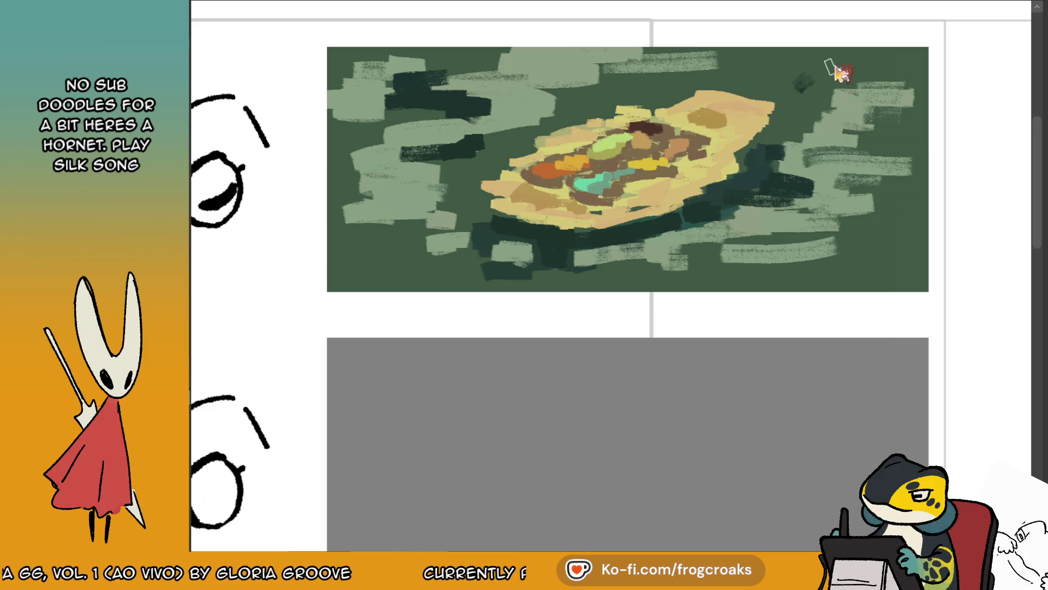
# - Eyedrop the dark background green and brush it along the top and right water
pyautogui.keyDown('ctrl'); pyautogui.click(796, 68); pyautogui.keyUp('ctrl')
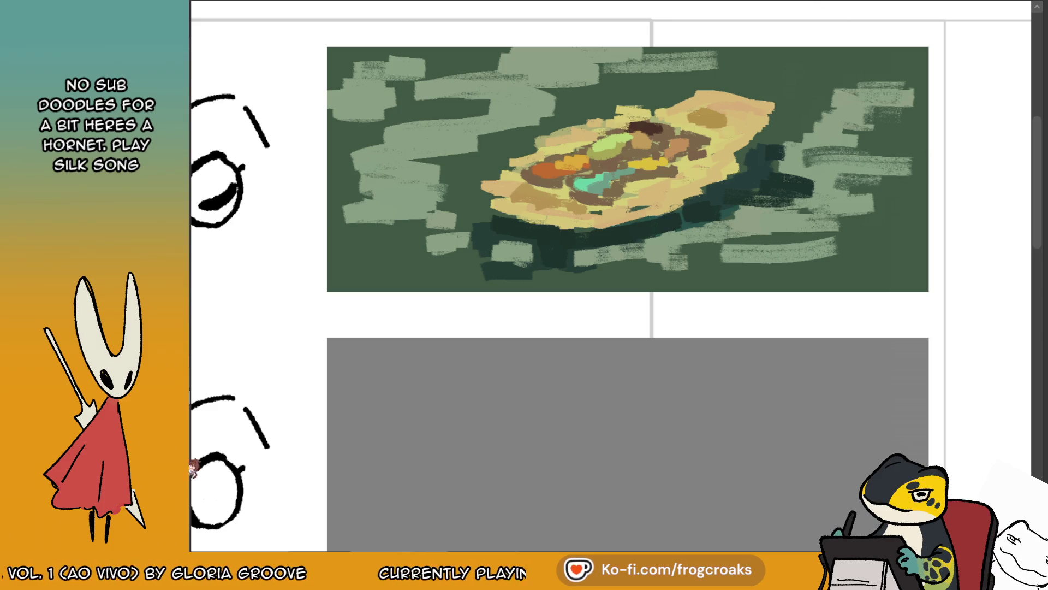
pyautogui.moveTo(811, 85)
pyautogui.mouseDown()
pyautogui.moveTo(750, 73)
pyautogui.moveTo(851, 51)
pyautogui.moveTo(775, 82)
pyautogui.moveTo(821, 107)
pyautogui.moveTo(852, 70)
pyautogui.moveTo(846, 55)
pyautogui.moveTo(636, 79)
pyautogui.moveTo(688, 64)
pyautogui.moveTo(506, 54)
pyautogui.moveTo(432, 65)
pyautogui.moveTo(416, 44)
pyautogui.moveTo(338, 57)
pyautogui.moveTo(327, 88)
pyautogui.moveTo(410, 73)
pyautogui.mouseUp()
pyautogui.moveTo(887, 108)
pyautogui.mouseDown()
pyautogui.moveTo(884, 139)
pyautogui.moveTo(825, 147)
pyautogui.moveTo(926, 110)
pyautogui.mouseUp()
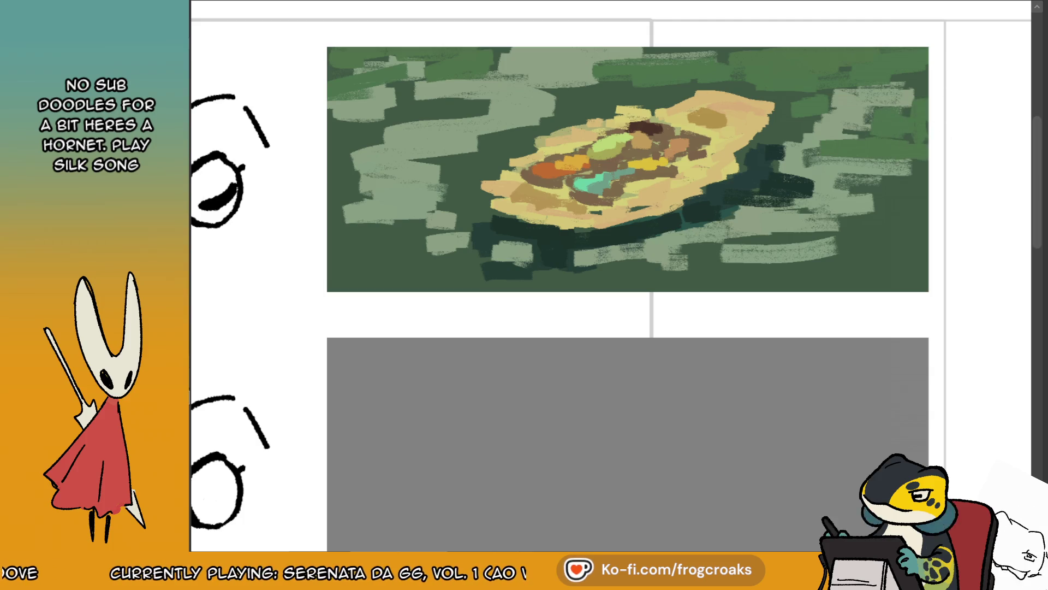
# - Paint more water strokes in the panel's top-left area
pyautogui.scroll(-5, 813, 109)
pyautogui.scroll(4, 800, 109)
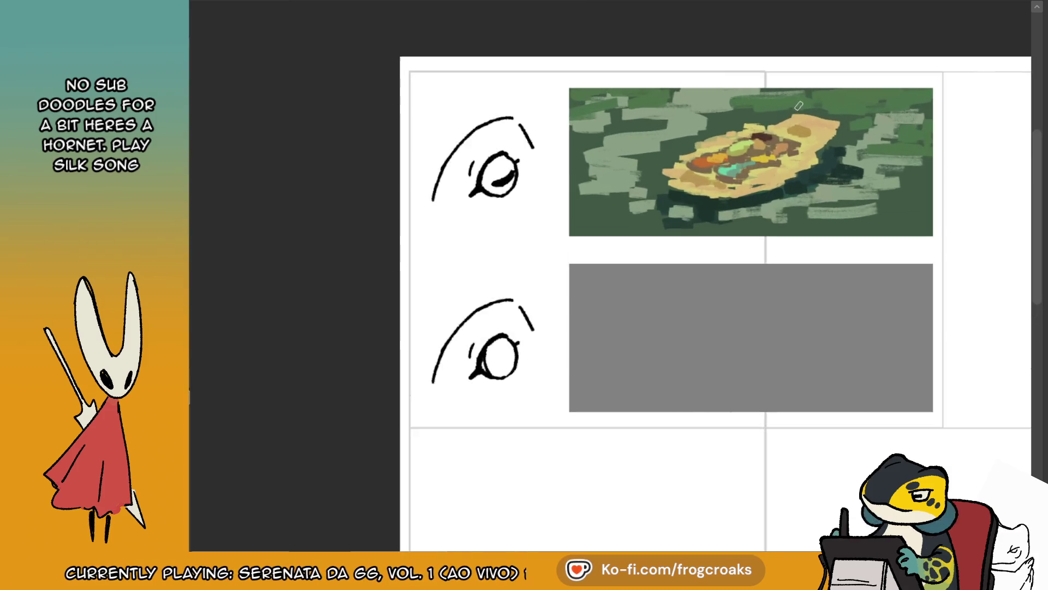
pyautogui.moveTo(519, 103)
pyautogui.mouseDown()
pyautogui.moveTo(543, 97)
pyautogui.moveTo(636, 126)
pyautogui.mouseUp()
pyautogui.moveTo(559, 131); pyautogui.dragTo(623, 127)
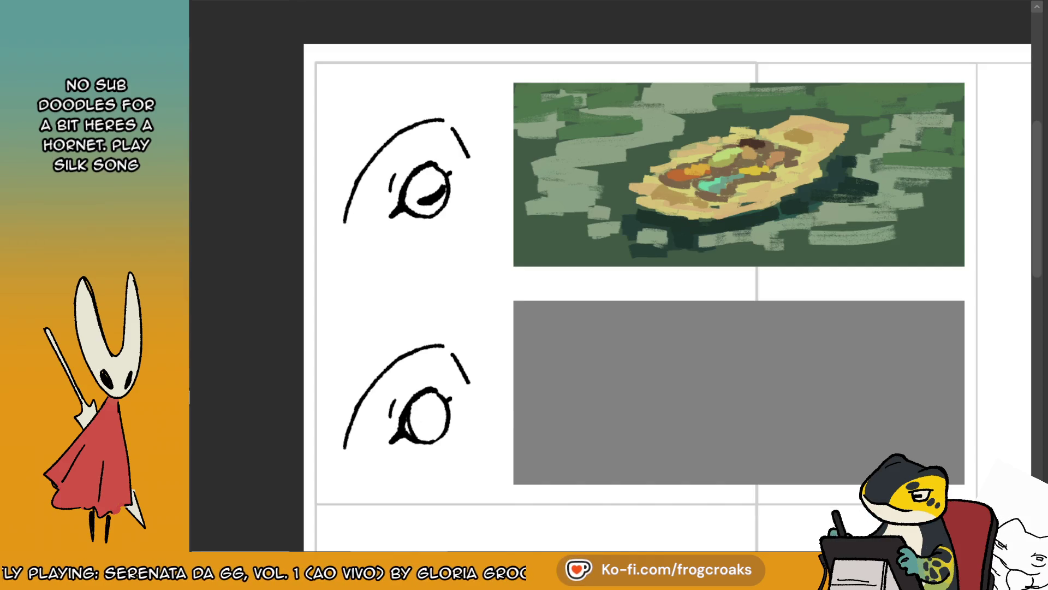
# - Replace a rejected yellow upright stroke with a short pale mark on the boat's right end
pyautogui.moveTo(797, 90)
pyautogui.mouseDown()
pyautogui.moveTo(798, 130)
pyautogui.moveTo(796, 120)
pyautogui.mouseUp()
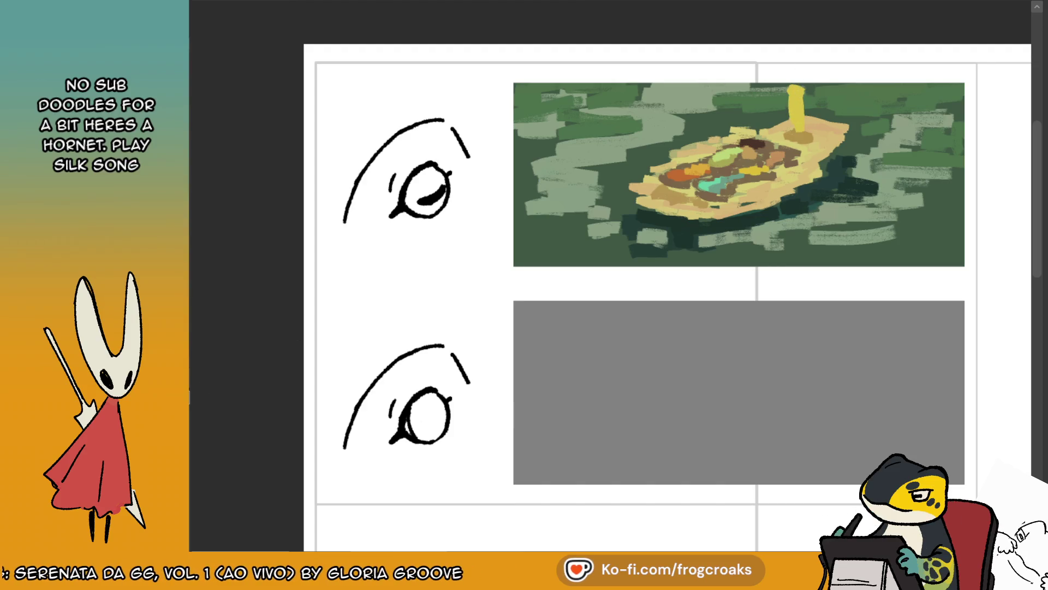
pyautogui.hotkey('ctrl', 'z')
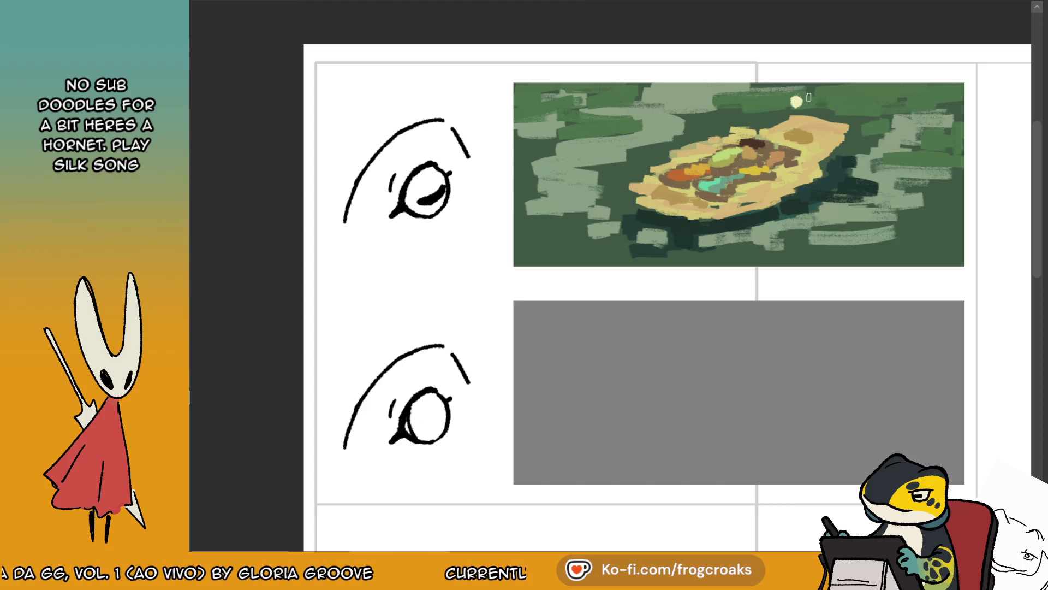
pyautogui.moveTo(797, 97); pyautogui.dragTo(796, 114)
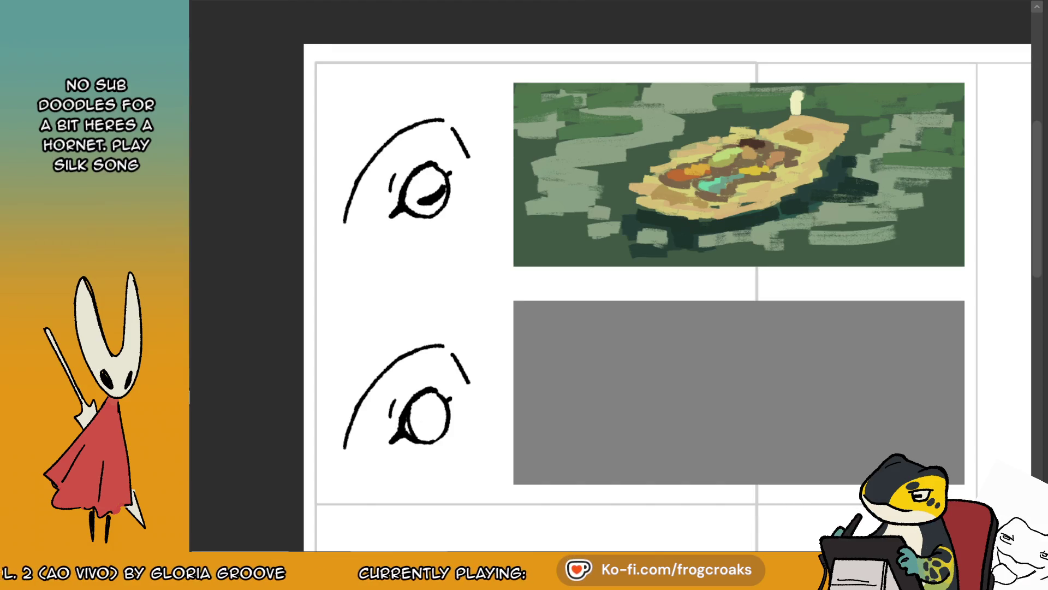
pyautogui.scroll(3, 814, 123)
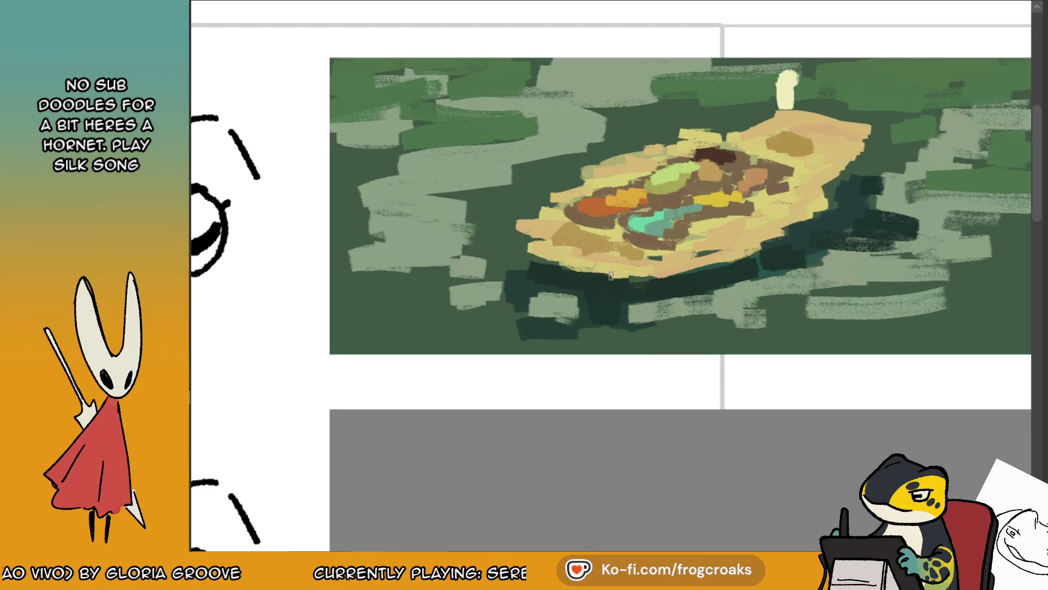
# - Replace the pale mark and dot with a cream comma-shaped figure, widening and brightening its base
pyautogui.hotkey('ctrl', 'z')
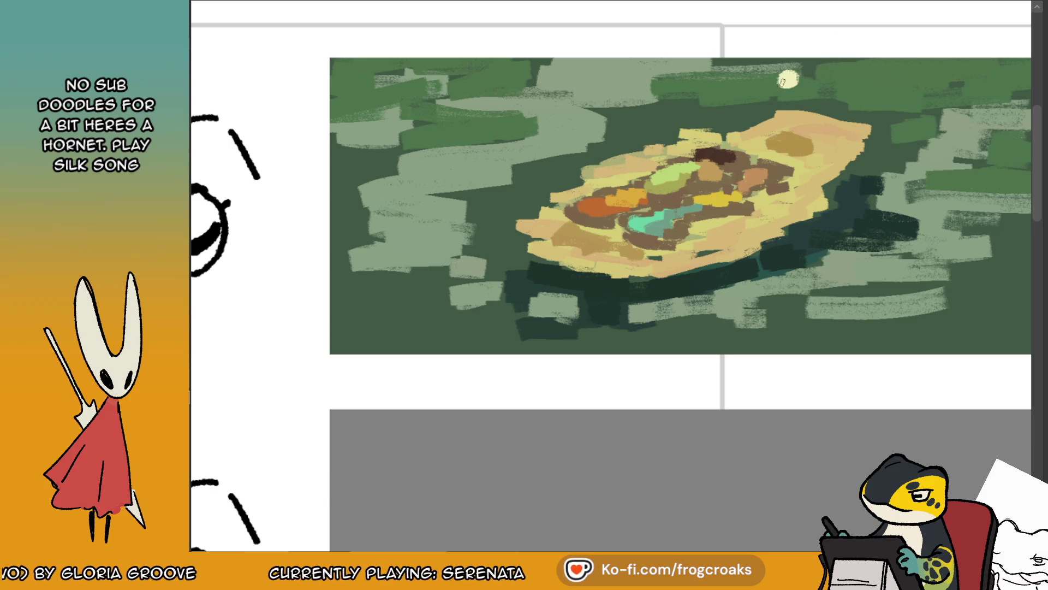
pyautogui.hotkey('ctrl', 'z')
pyautogui.moveTo(791, 105)
pyautogui.mouseDown()
pyautogui.moveTo(773, 89)
pyautogui.moveTo(759, 119)
pyautogui.moveTo(792, 113)
pyautogui.mouseUp()
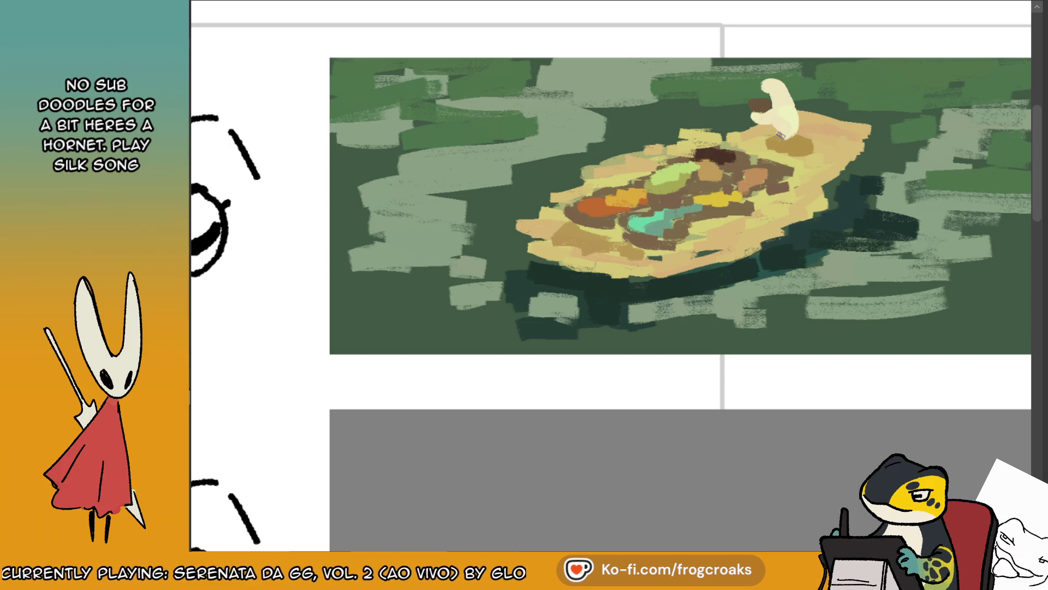
pyautogui.moveTo(784, 143)
pyautogui.mouseDown()
pyautogui.moveTo(764, 139)
pyautogui.moveTo(786, 145)
pyautogui.moveTo(781, 152)
pyautogui.mouseUp()
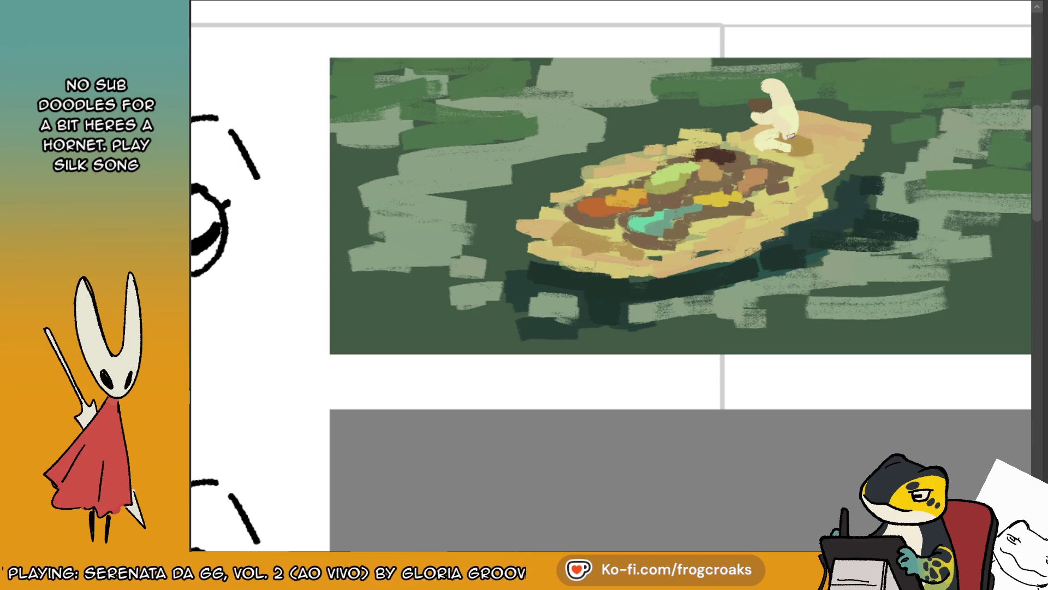
pyautogui.moveTo(806, 149)
pyautogui.mouseDown()
pyautogui.moveTo(840, 140)
pyautogui.moveTo(783, 152)
pyautogui.mouseUp()
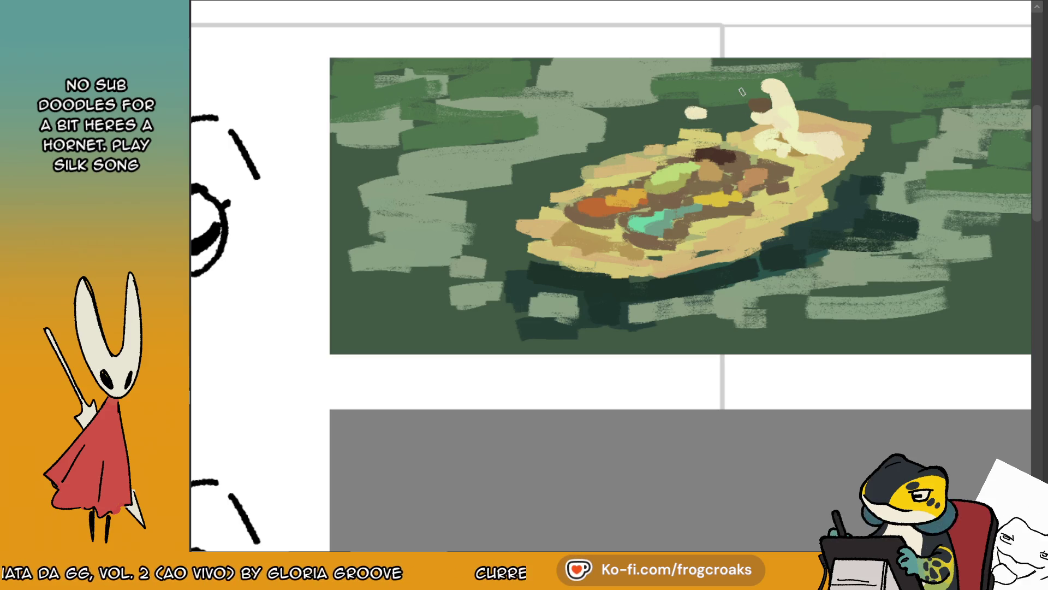
pyautogui.moveTo(784, 135)
pyautogui.mouseDown()
pyautogui.moveTo(771, 141)
pyautogui.moveTo(797, 140)
pyautogui.mouseUp()
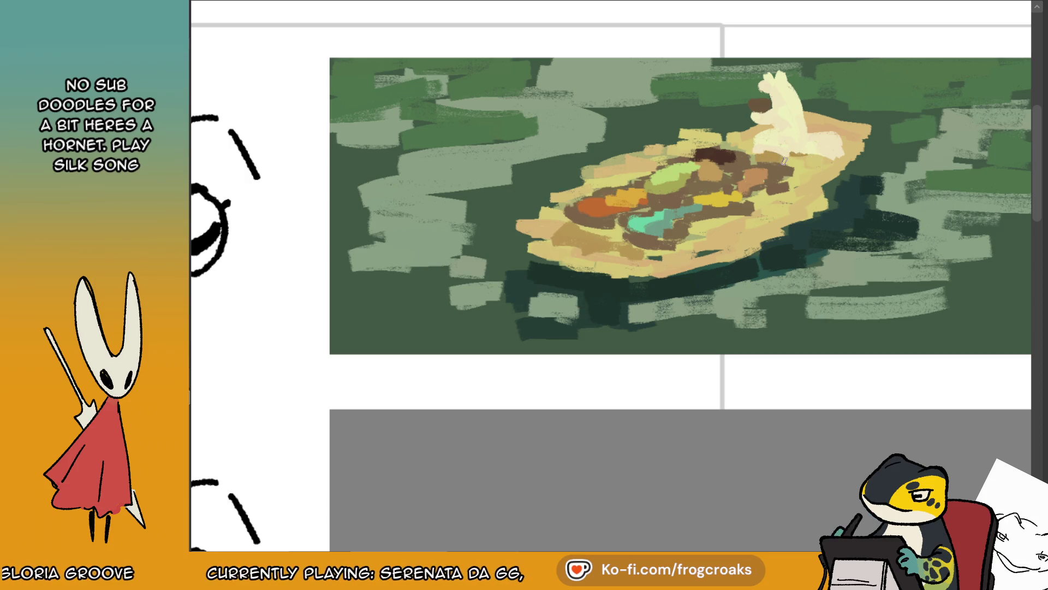
# - Add a small brown dab on the boat's edge
pyautogui.click(821, 130)
pyautogui.scroll(-5, 654, 163)
pyautogui.scroll(4, 562, 131)
pyautogui.scroll(-2, 562, 131)
pyautogui.scroll(1, 745, 123)
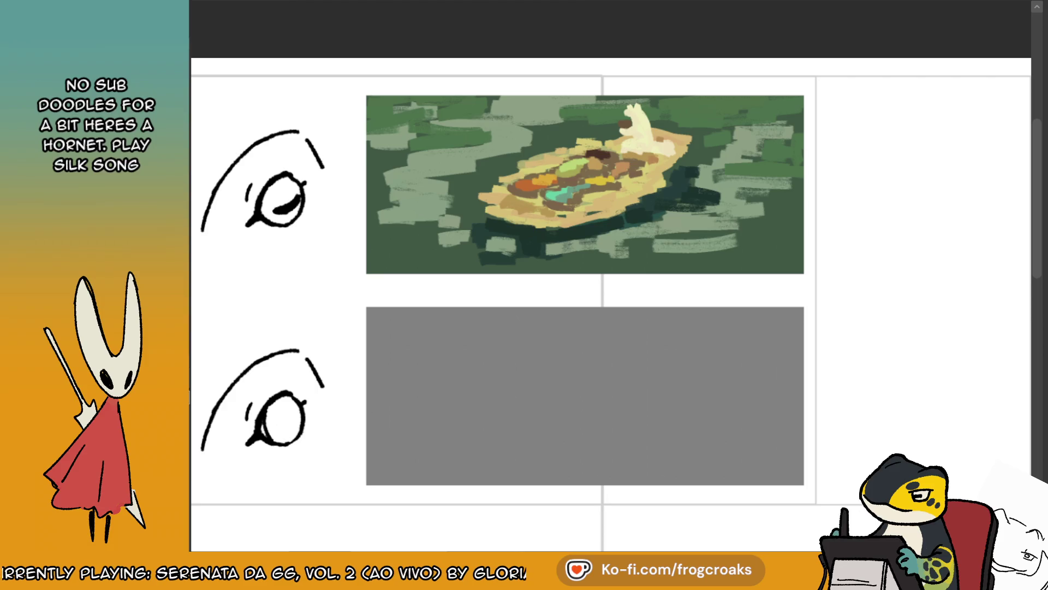
# - Blend the water strokes beside the boat and across the upper-left area
pyautogui.moveTo(349, 76)
pyautogui.mouseDown()
pyautogui.moveTo(486, 244)
pyautogui.moveTo(827, 293)
pyautogui.mouseUp()
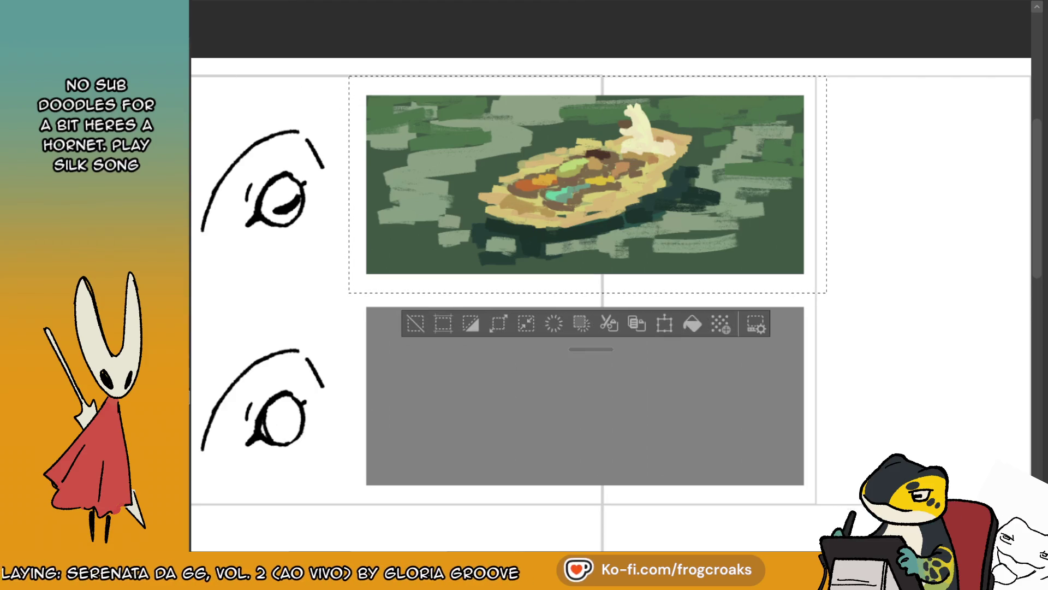
pyautogui.click(415, 323)
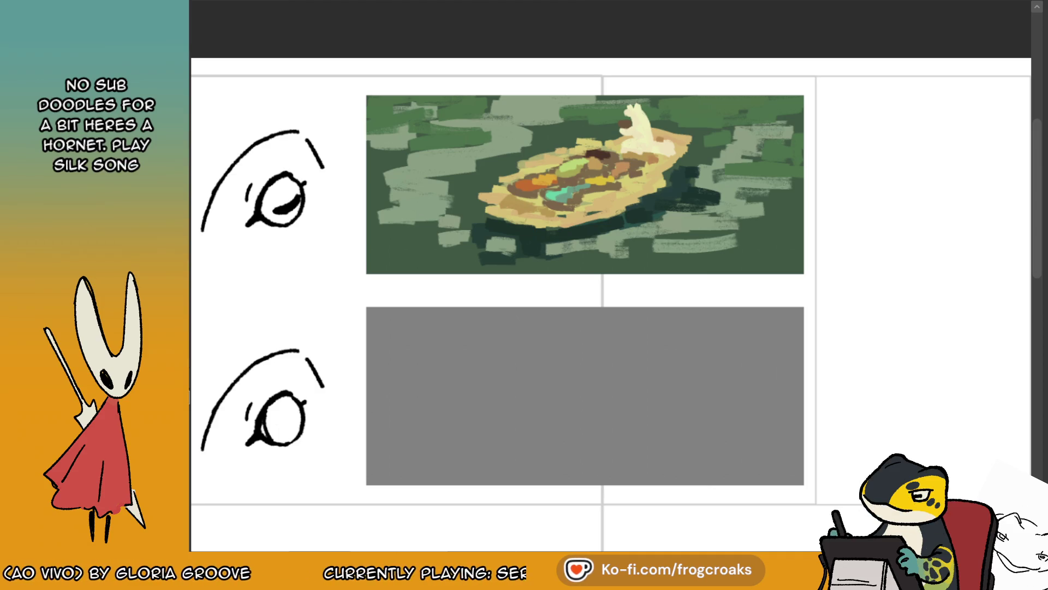
pyautogui.moveTo(458, 148); pyautogui.dragTo(426, 147)
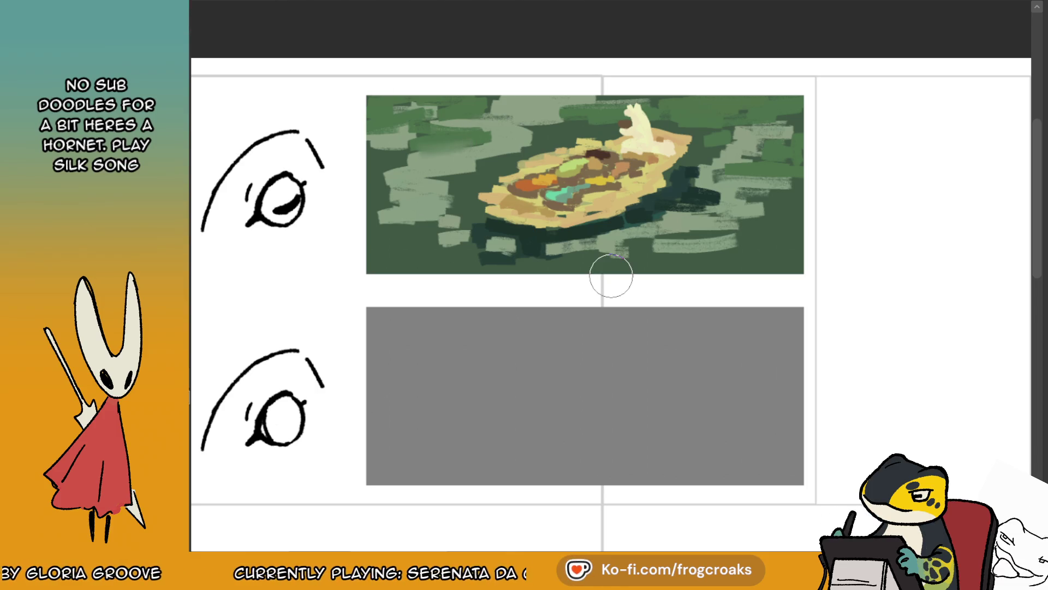
pyautogui.moveTo(393, 136)
pyautogui.mouseDown()
pyautogui.moveTo(458, 153)
pyautogui.moveTo(437, 169)
pyautogui.moveTo(431, 148)
pyautogui.moveTo(387, 145)
pyautogui.moveTo(397, 134)
pyautogui.moveTo(571, 118)
pyautogui.moveTo(480, 101)
pyautogui.moveTo(504, 98)
pyautogui.moveTo(540, 150)
pyautogui.moveTo(520, 130)
pyautogui.moveTo(470, 164)
pyautogui.moveTo(383, 164)
pyautogui.moveTo(472, 178)
pyautogui.moveTo(532, 163)
pyautogui.moveTo(486, 174)
pyautogui.moveTo(483, 188)
pyautogui.moveTo(521, 149)
pyautogui.moveTo(554, 140)
pyautogui.moveTo(570, 165)
pyautogui.moveTo(542, 177)
pyautogui.mouseUp()
# - Smudge the boat's lower edge and the pale strokes on the upper right into the water
pyautogui.moveTo(496, 206)
pyautogui.mouseDown()
pyautogui.moveTo(568, 226)
pyautogui.moveTo(611, 213)
pyautogui.moveTo(601, 202)
pyautogui.moveTo(662, 190)
pyautogui.moveTo(657, 169)
pyautogui.moveTo(628, 142)
pyautogui.moveTo(641, 133)
pyautogui.moveTo(633, 116)
pyautogui.moveTo(660, 141)
pyautogui.moveTo(680, 140)
pyautogui.moveTo(646, 93)
pyautogui.moveTo(557, 107)
pyautogui.mouseUp()
pyautogui.moveTo(757, 104)
pyautogui.mouseDown()
pyautogui.moveTo(734, 131)
pyautogui.moveTo(743, 147)
pyautogui.moveTo(710, 156)
pyautogui.mouseUp()
pyautogui.moveTo(805, 158)
pyautogui.mouseDown()
pyautogui.moveTo(777, 220)
pyautogui.moveTo(735, 243)
pyautogui.moveTo(595, 257)
pyautogui.moveTo(529, 243)
pyautogui.moveTo(499, 257)
pyautogui.moveTo(475, 208)
pyautogui.moveTo(409, 197)
pyautogui.moveTo(474, 216)
pyautogui.mouseUp()
# - With the canvas mirrored, smudge the dark strokes below the boat, then unmirror it
pyautogui.press('m')
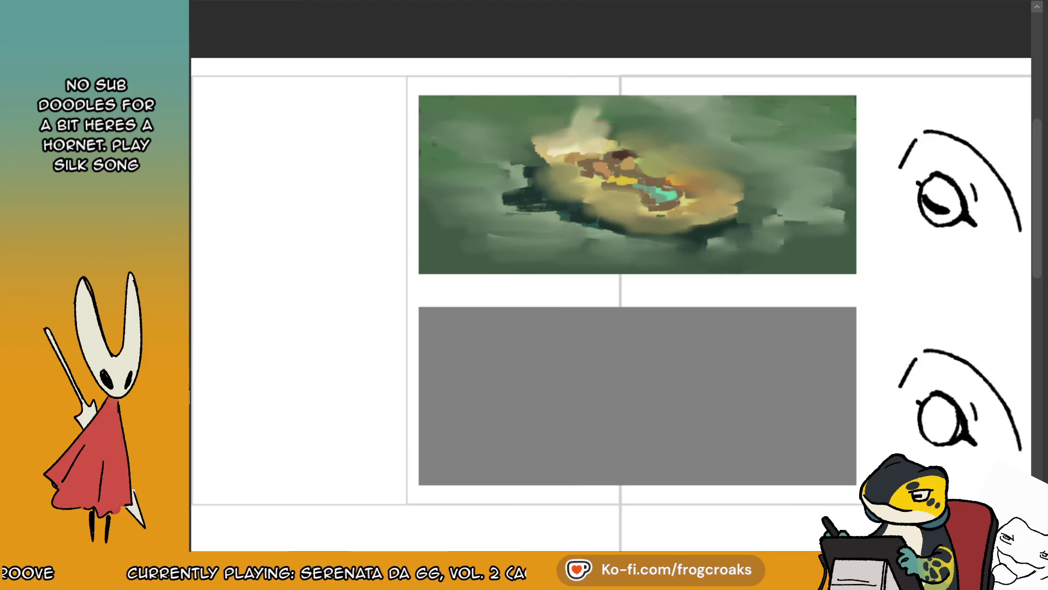
pyautogui.moveTo(578, 213)
pyautogui.mouseDown()
pyautogui.moveTo(561, 211)
pyautogui.moveTo(606, 224)
pyautogui.moveTo(601, 180)
pyautogui.moveTo(568, 162)
pyautogui.moveTo(606, 156)
pyautogui.moveTo(682, 210)
pyautogui.moveTo(646, 176)
pyautogui.mouseUp()
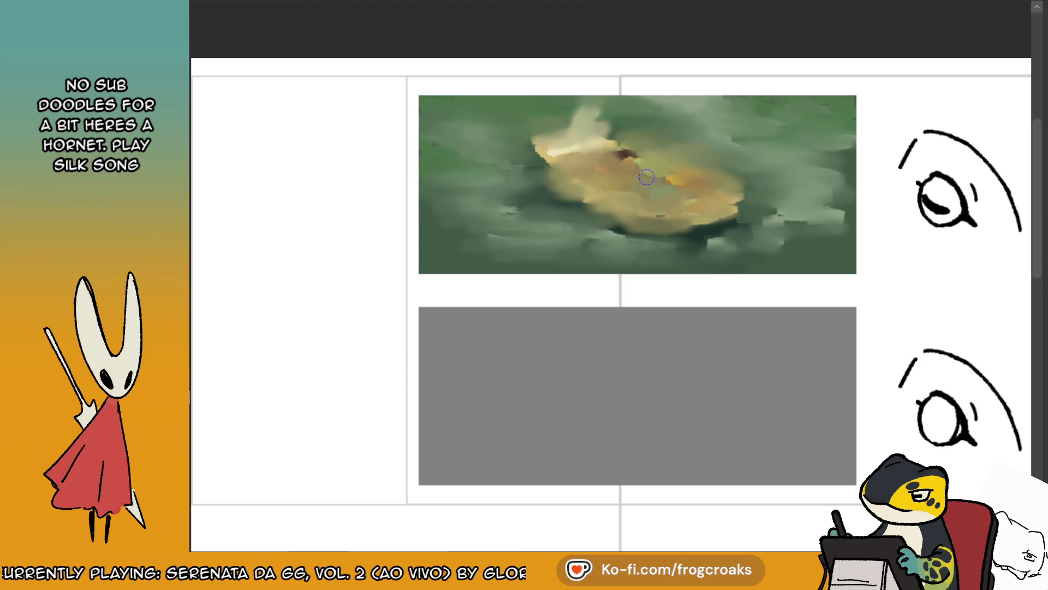
pyautogui.scroll(-5, 782, 57)
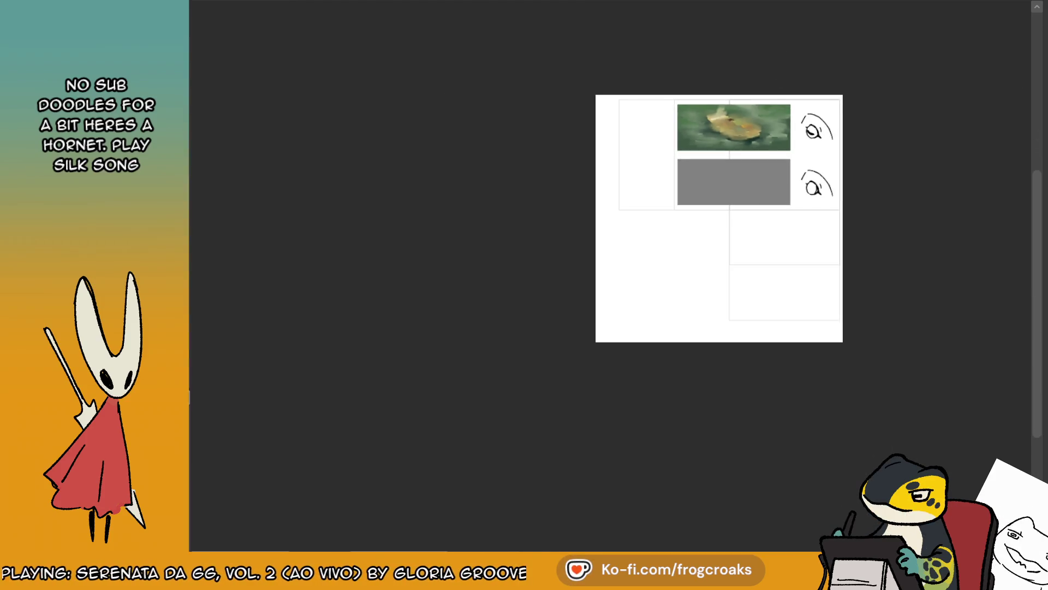
pyautogui.scroll(5, 804, 102)
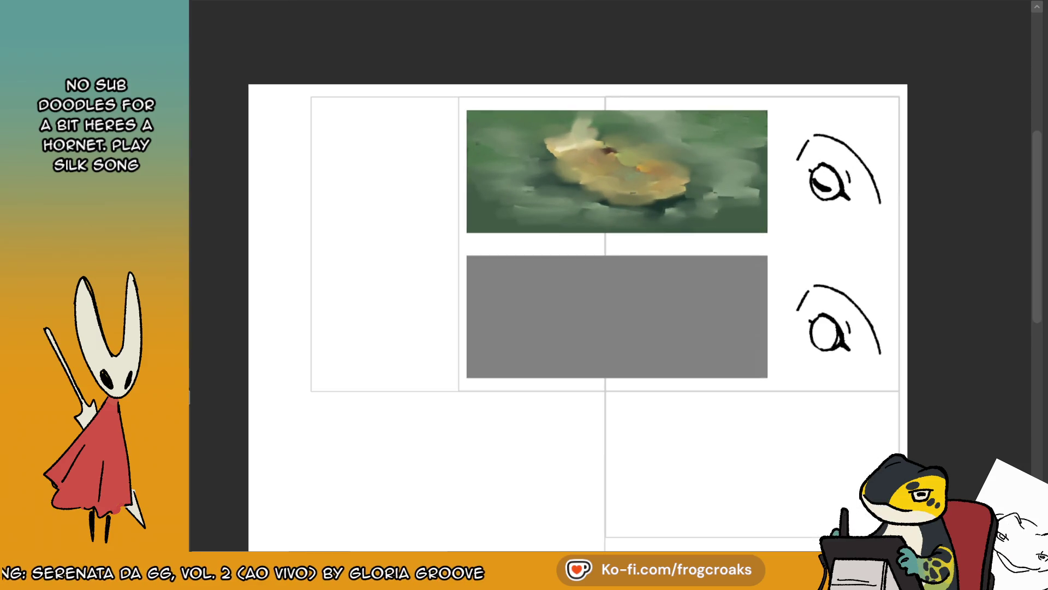
pyautogui.scroll(-1, 617, 246)
pyautogui.scroll(1, 617, 245)
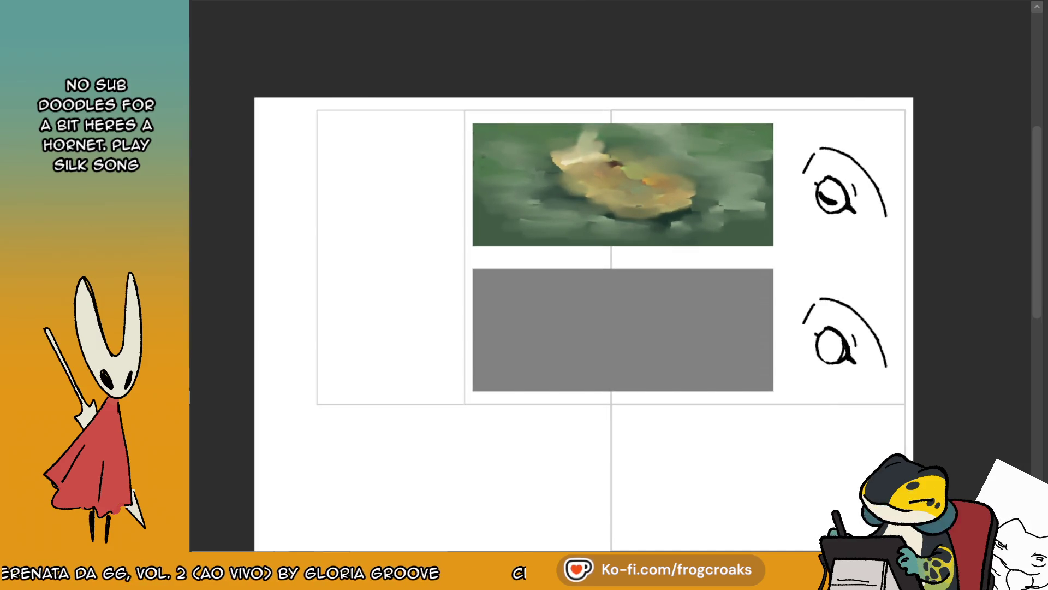
pyautogui.scroll(3, 632, 135)
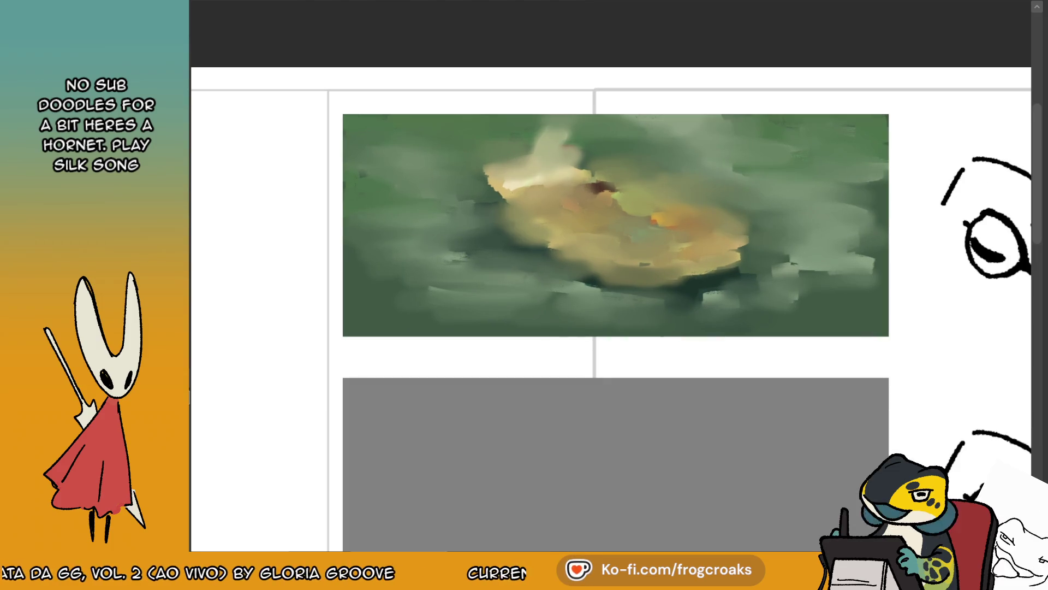
pyautogui.scroll(-3, 523, 136)
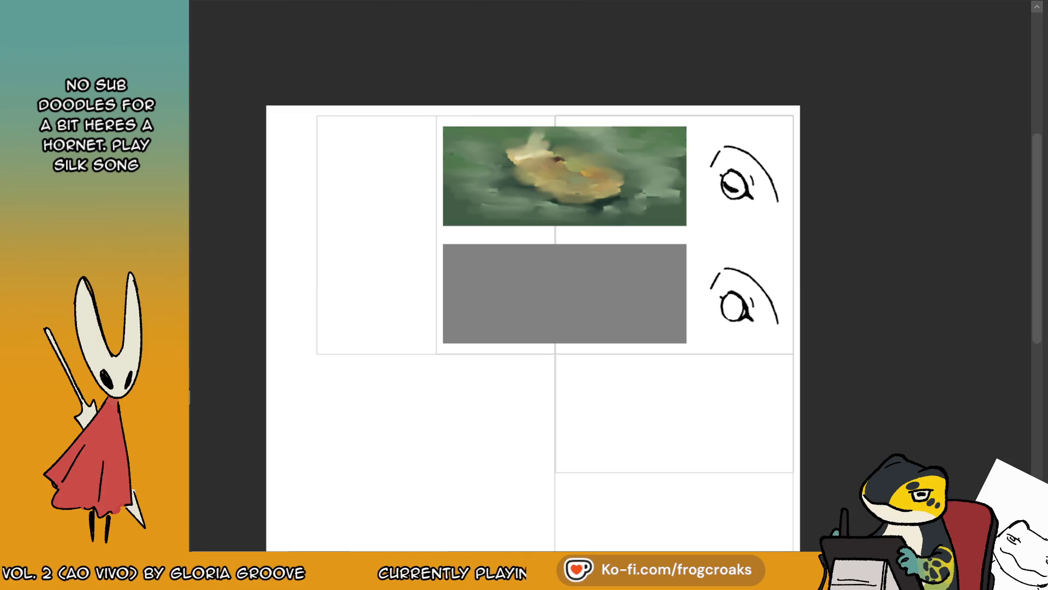
pyautogui.press('m')
pyautogui.scroll(2, 604, 167)
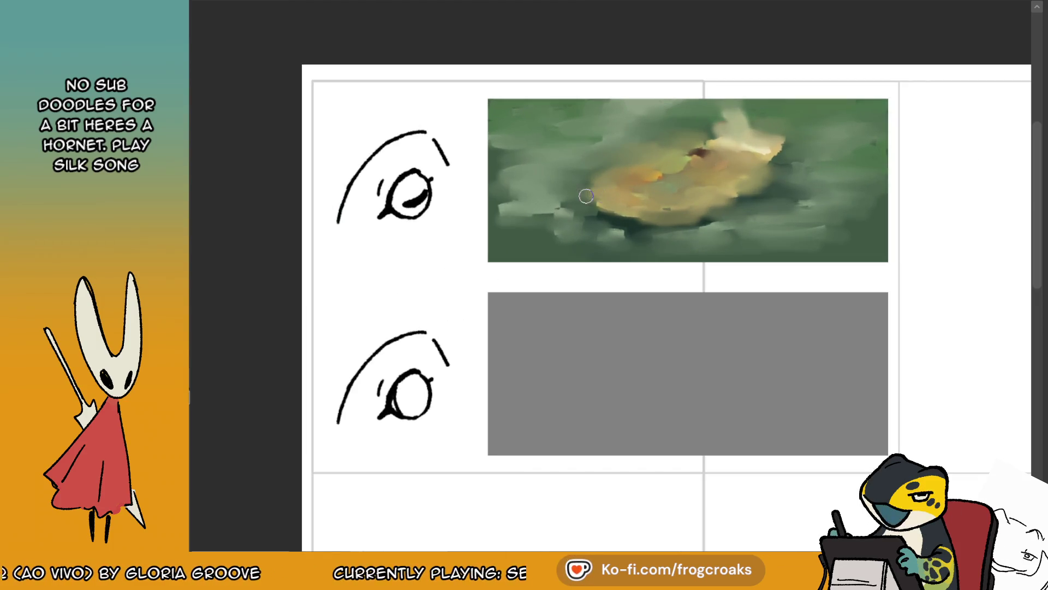
# - Undo the latest blending strokes on the boat's top right and readjust the page zoom
pyautogui.moveTo(722, 139)
pyautogui.mouseDown()
pyautogui.moveTo(777, 146)
pyautogui.moveTo(631, 178)
pyautogui.moveTo(671, 204)
pyautogui.moveTo(740, 155)
pyautogui.moveTo(733, 123)
pyautogui.mouseUp()
pyautogui.hotkey('ctrl', 'z')
pyautogui.hotkey('ctrl', 'z')
pyautogui.hotkey('ctrl', 'z')
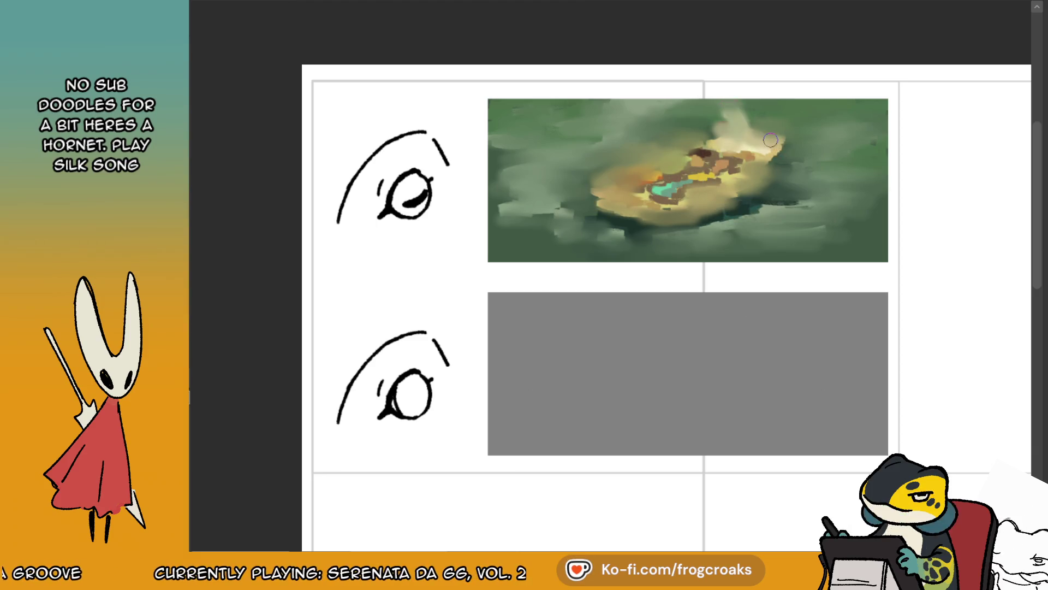
pyautogui.hotkey('ctrl', 'z')
pyautogui.hotkey('ctrl', 'z')
pyautogui.hotkey('ctrl', 'z')
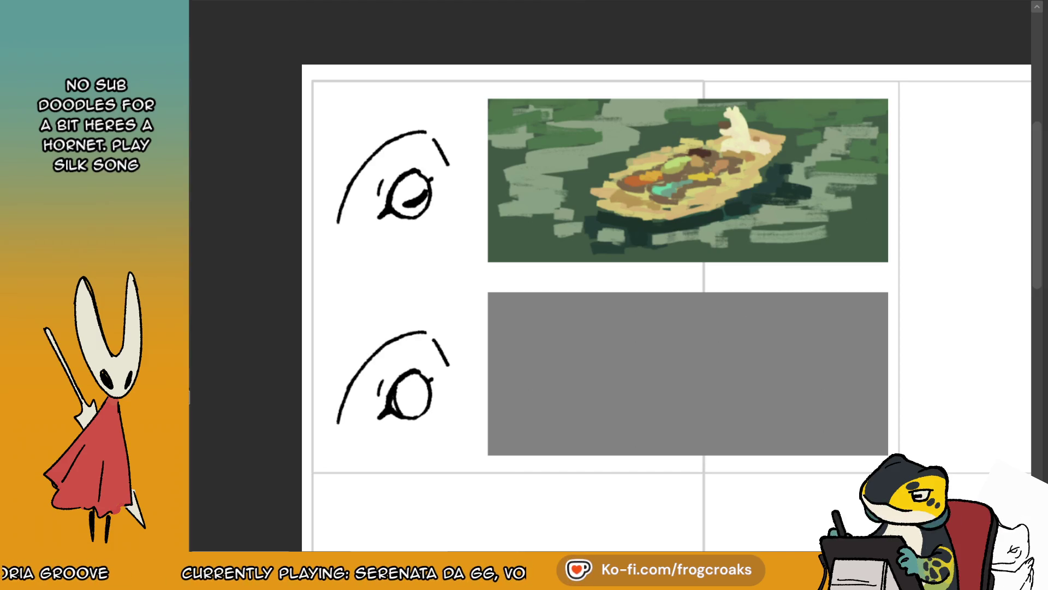
pyautogui.hotkey('ctrl', '-')
pyautogui.hotkey('ctrl', '+')
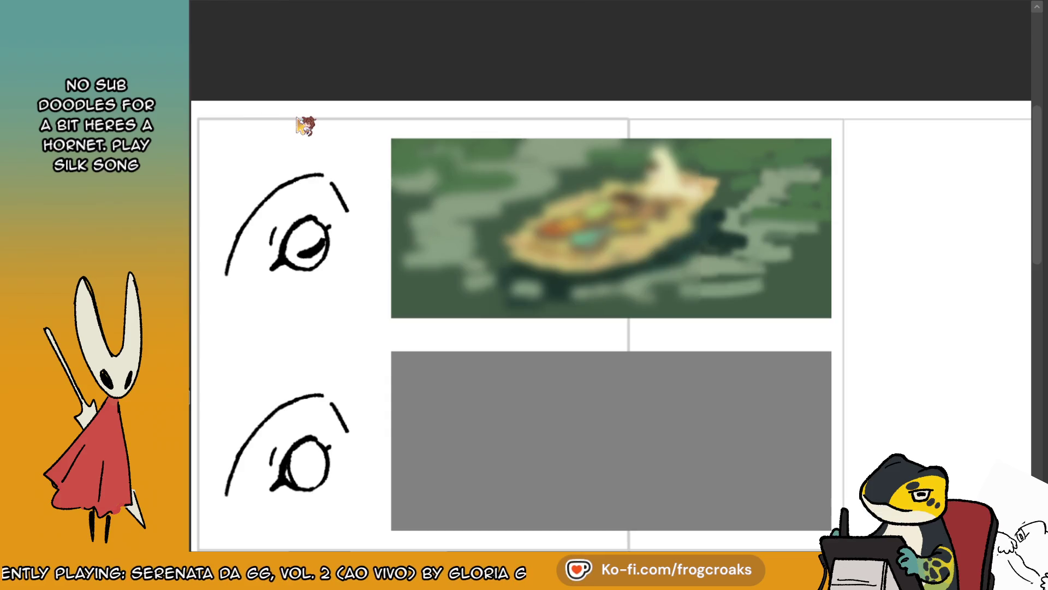
pyautogui.scroll(-1, 819, 273)
pyautogui.scroll(1, 617, 196)
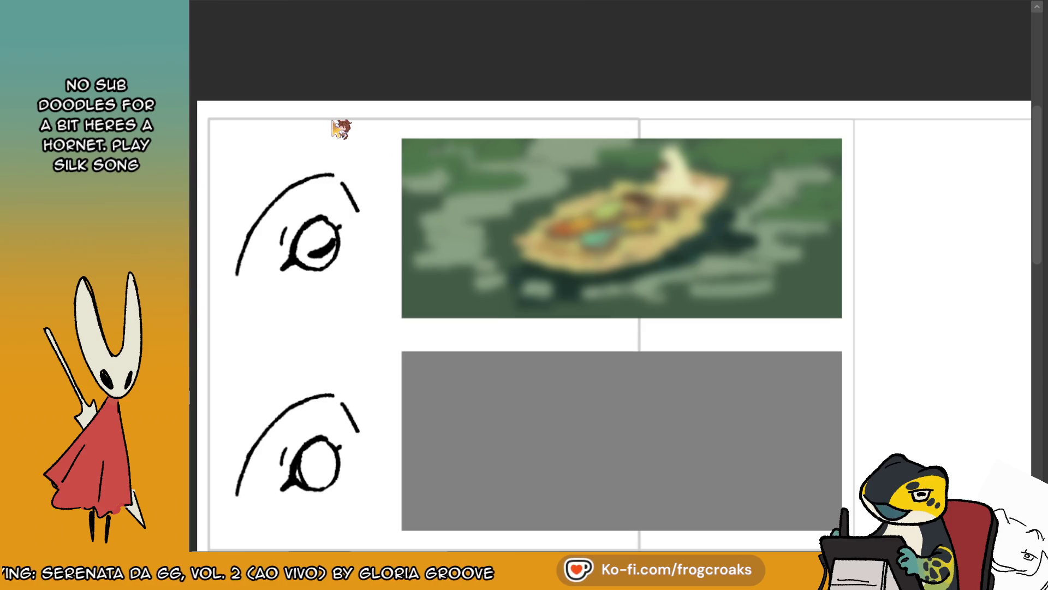
pyautogui.scroll(-1, 775, 372)
pyautogui.scroll(1, 775, 373)
pyautogui.scroll(-2, 724, 371)
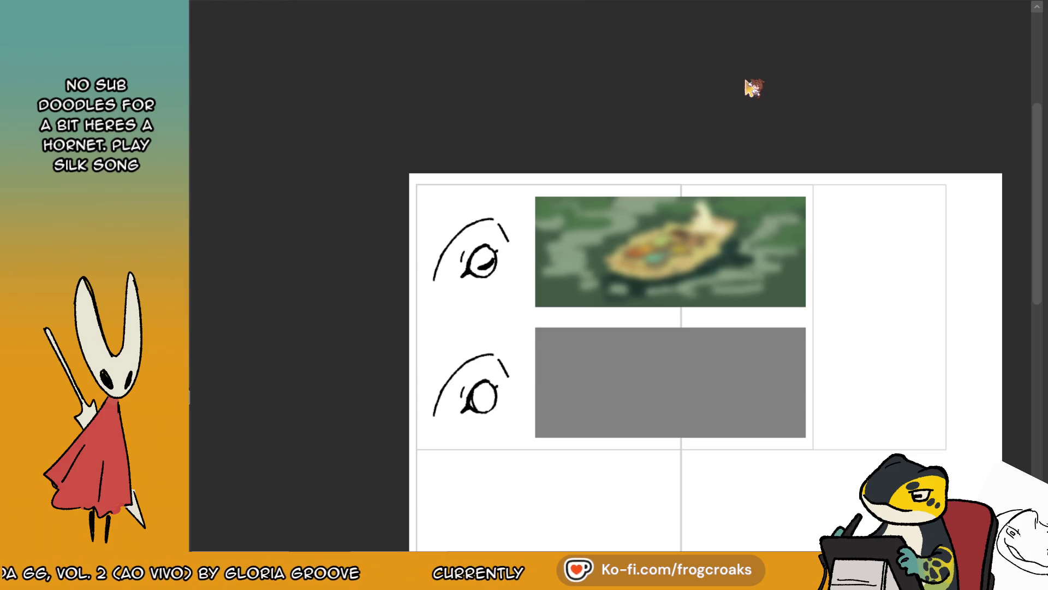
pyautogui.scroll(-2, 800, 30)
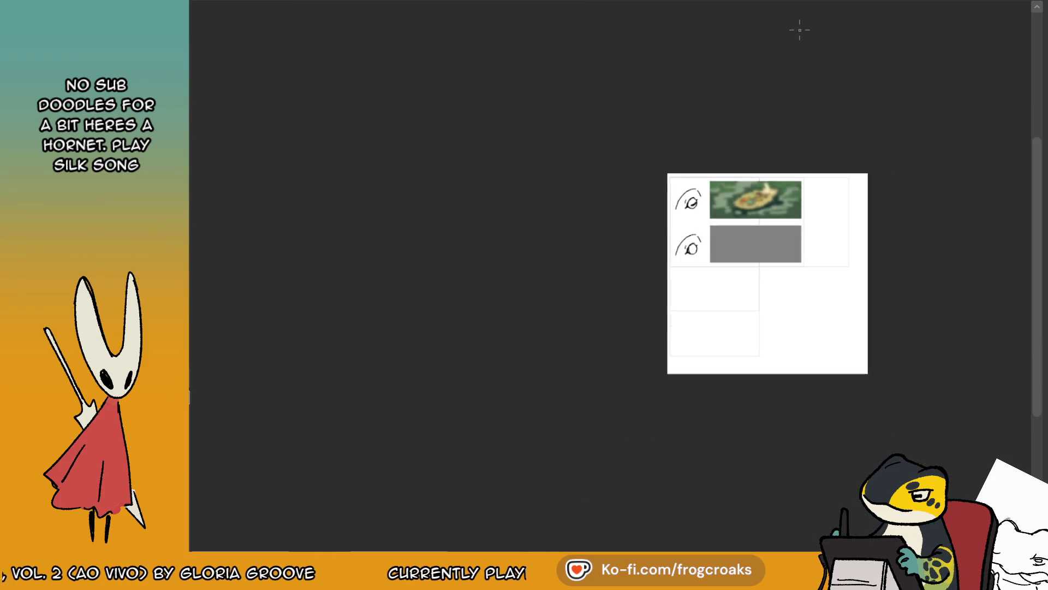
pyautogui.scroll(3, 796, 205)
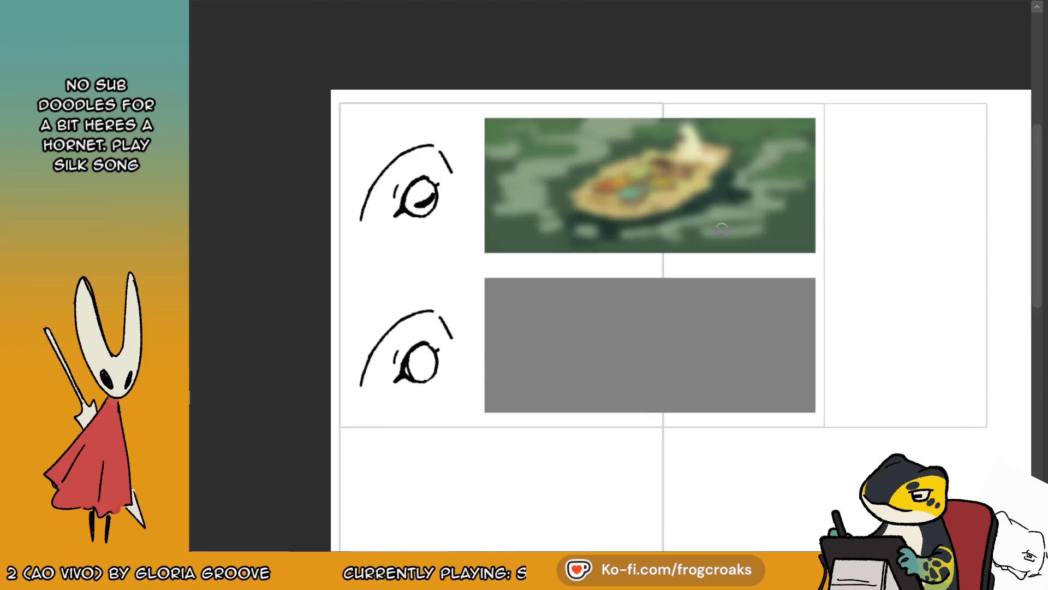
pyautogui.scroll(-3, 722, 229)
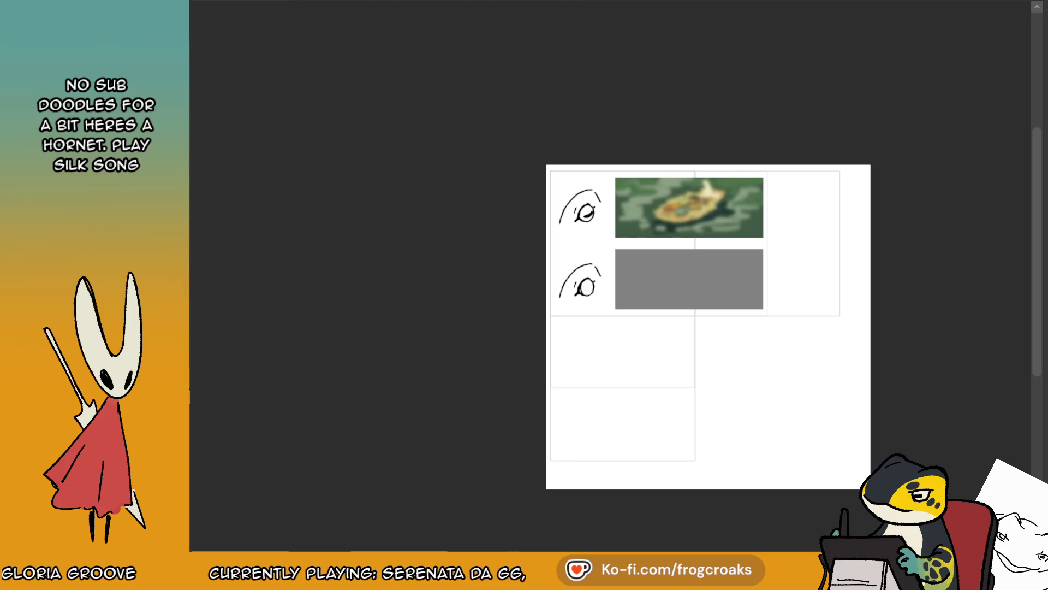
pyautogui.scroll(3, 895, 274)
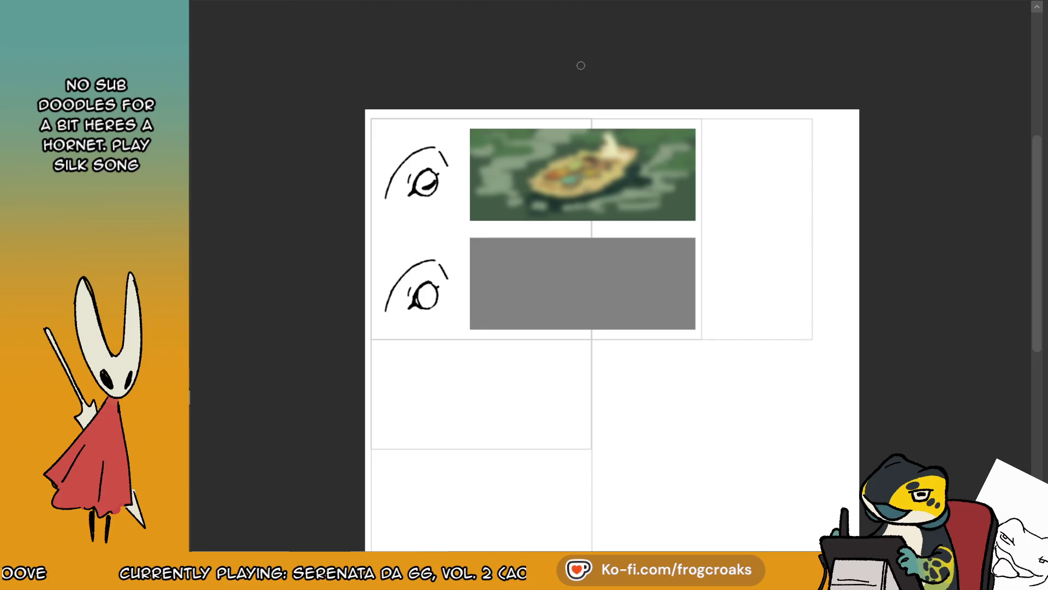
pyautogui.scroll(3, 518, 167)
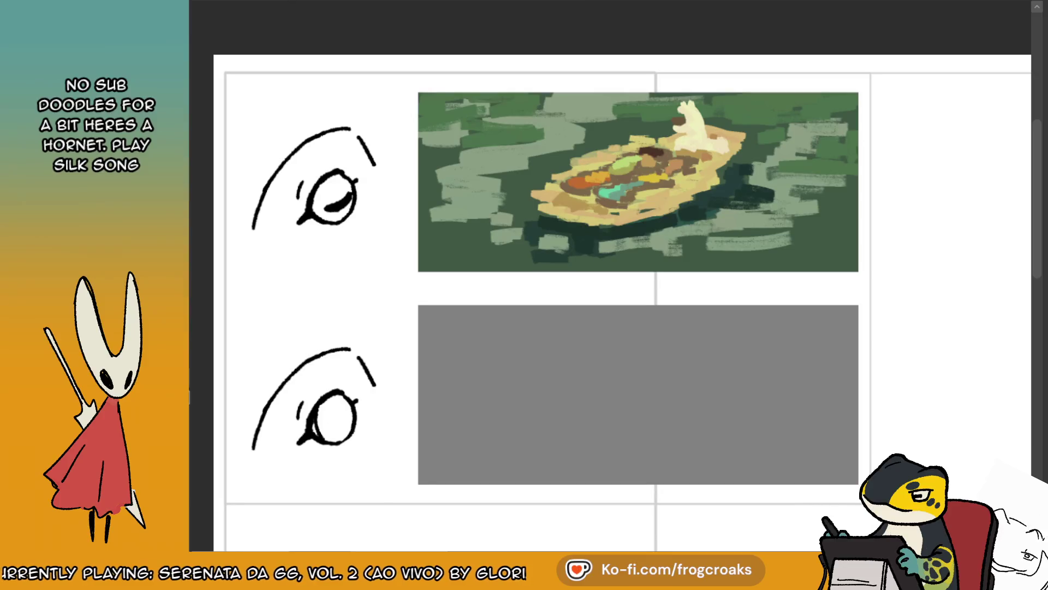
# - Move the upper boat painting down into the lower panel, nudge it into place and deselect
pyautogui.moveTo(402, 79)
pyautogui.mouseDown()
pyautogui.moveTo(485, 146)
pyautogui.moveTo(879, 287)
pyautogui.moveTo(873, 281)
pyautogui.mouseUp()
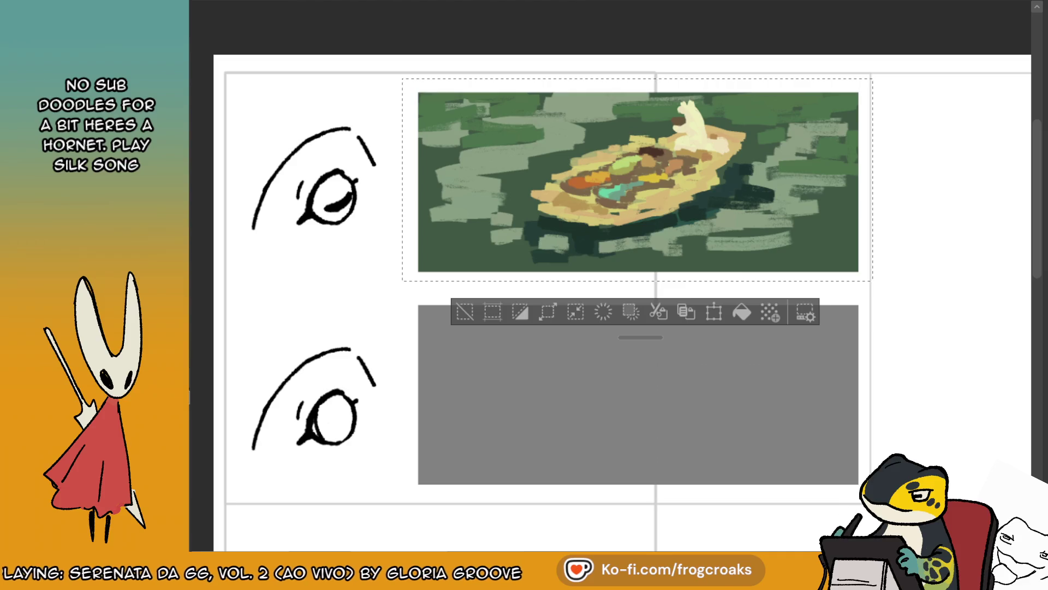
pyautogui.moveTo(817, 224); pyautogui.dragTo(818, 432)
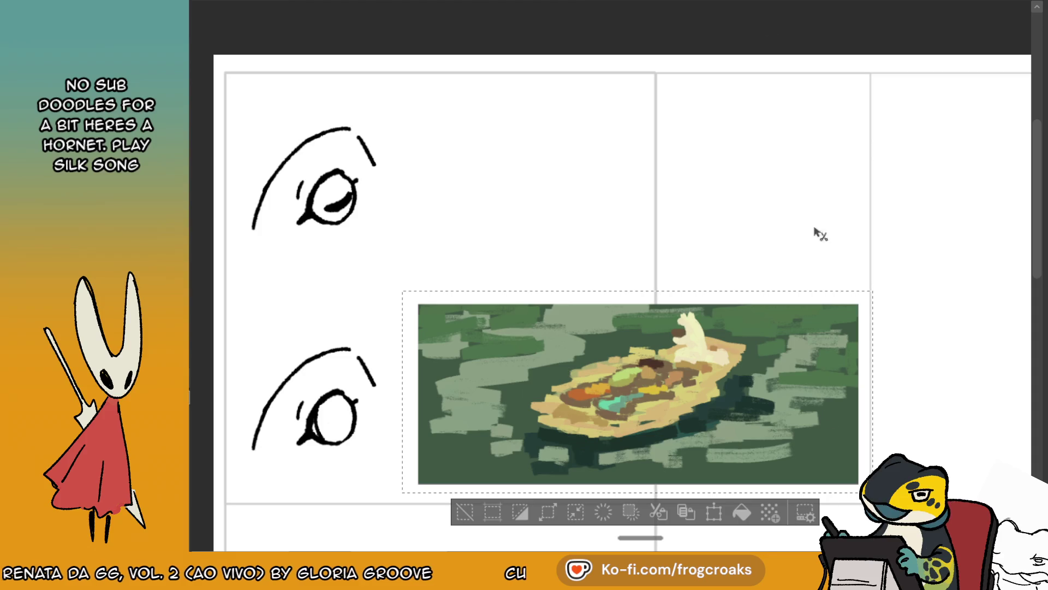
pyautogui.scroll(5, 509, 157)
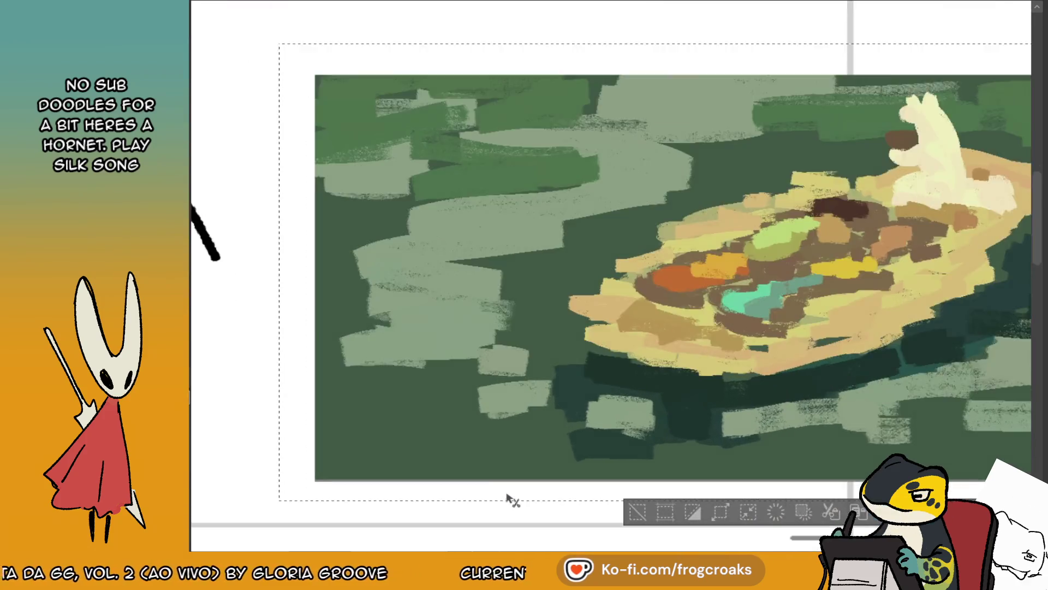
pyautogui.scroll(3, 506, 496)
pyautogui.press('Down')
pyautogui.press('Down')
pyautogui.hotkey('ctrl', 'd')
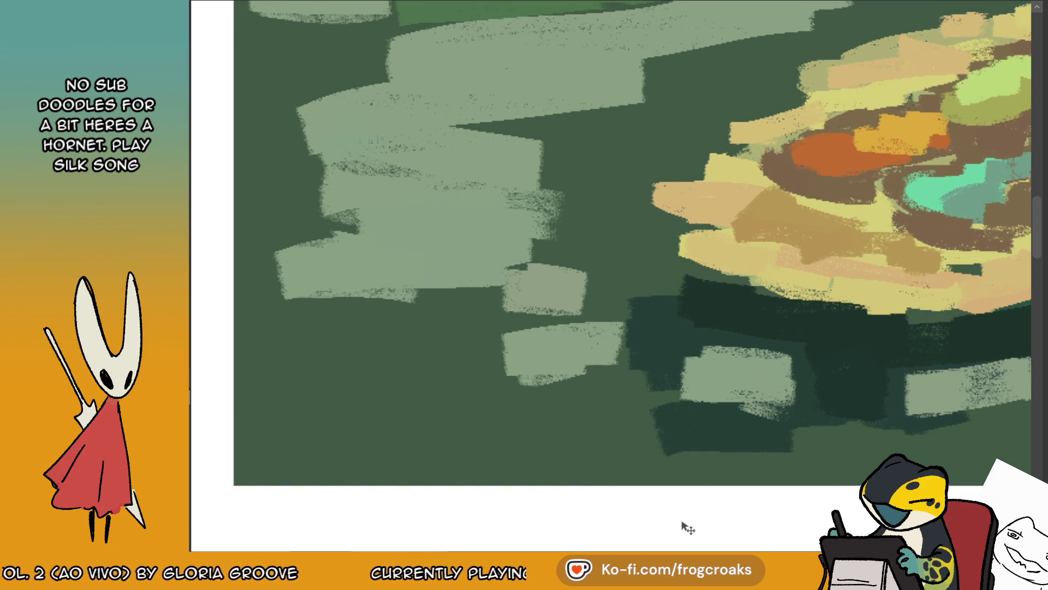
pyautogui.scroll(-6, 682, 523)
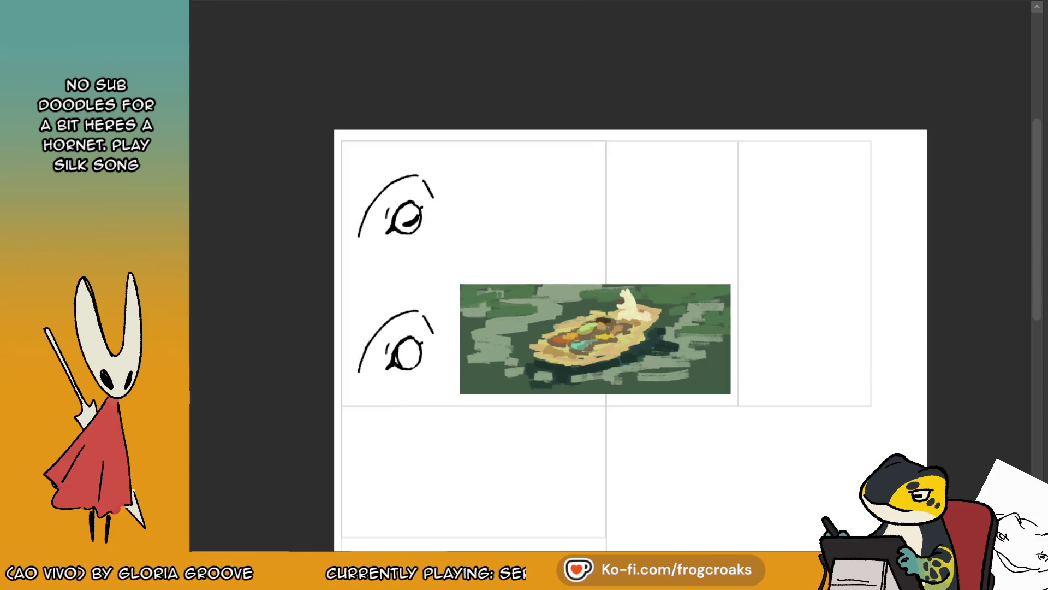
# - Paste a copy back into the top panel and convert the lower painting to grayscale
pyautogui.hotkey('ctrl', 'v')
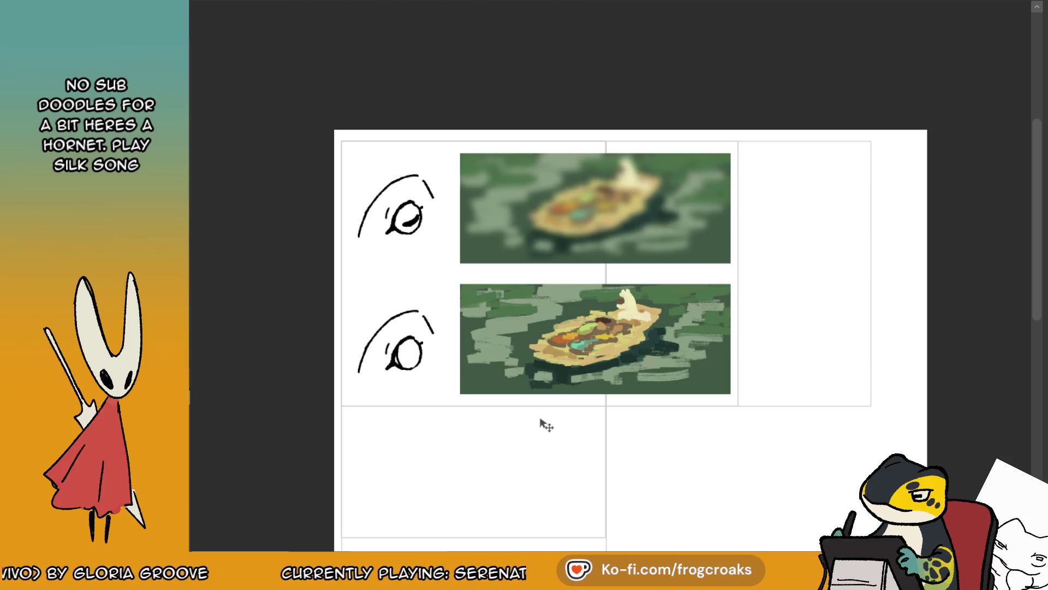
pyautogui.scroll(-1, 546, 425)
pyautogui.scroll(5, 515, 369)
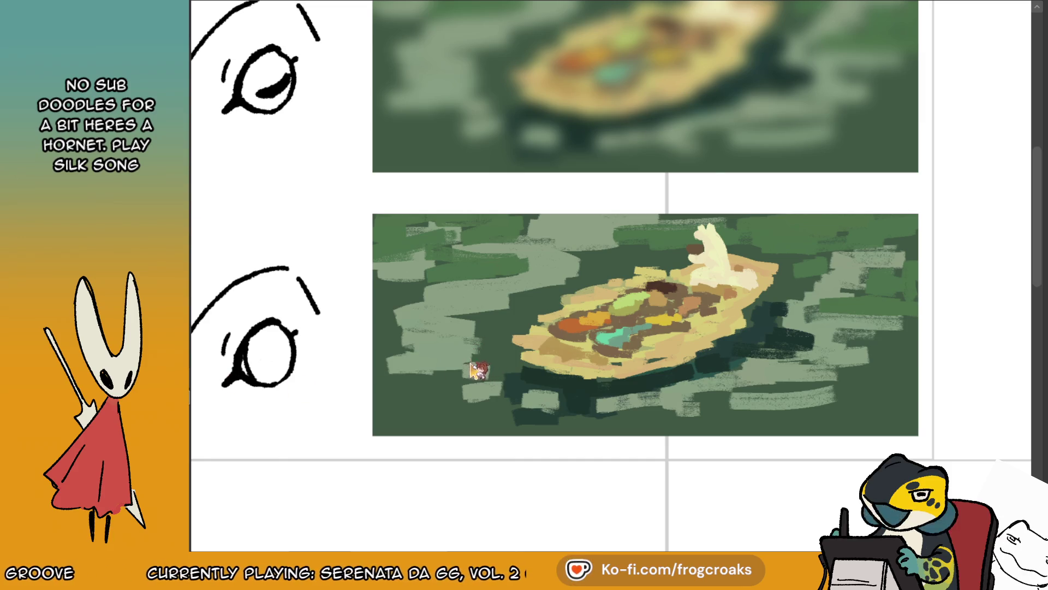
pyautogui.hotkey('ctrl', 'shift', 'u')
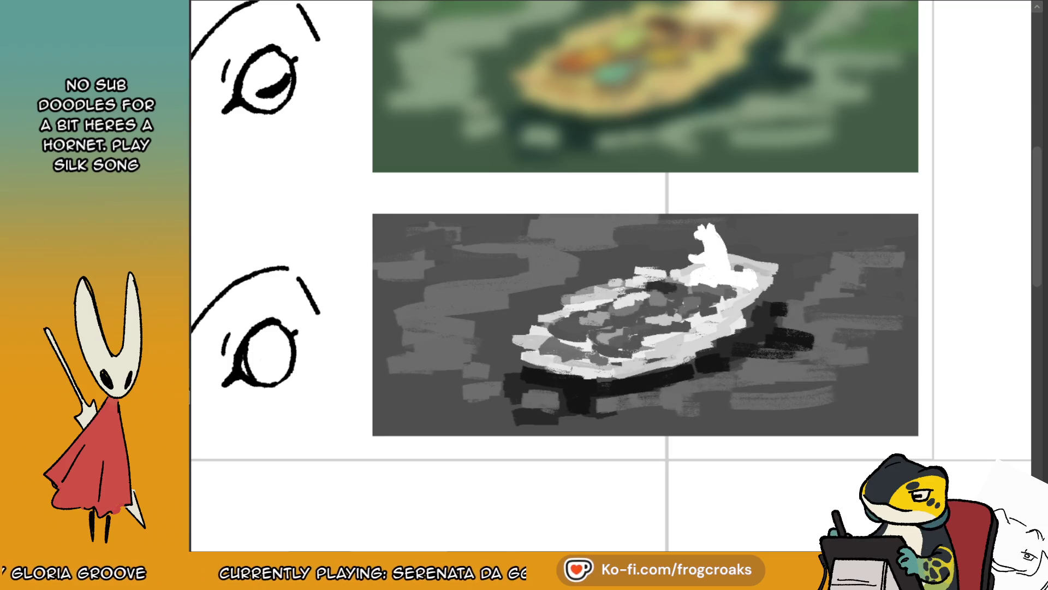
# - Zoom in on the lower grayscale boat, briefly deleting the painting and restoring it with undo
pyautogui.scroll(-8, 755, 286)
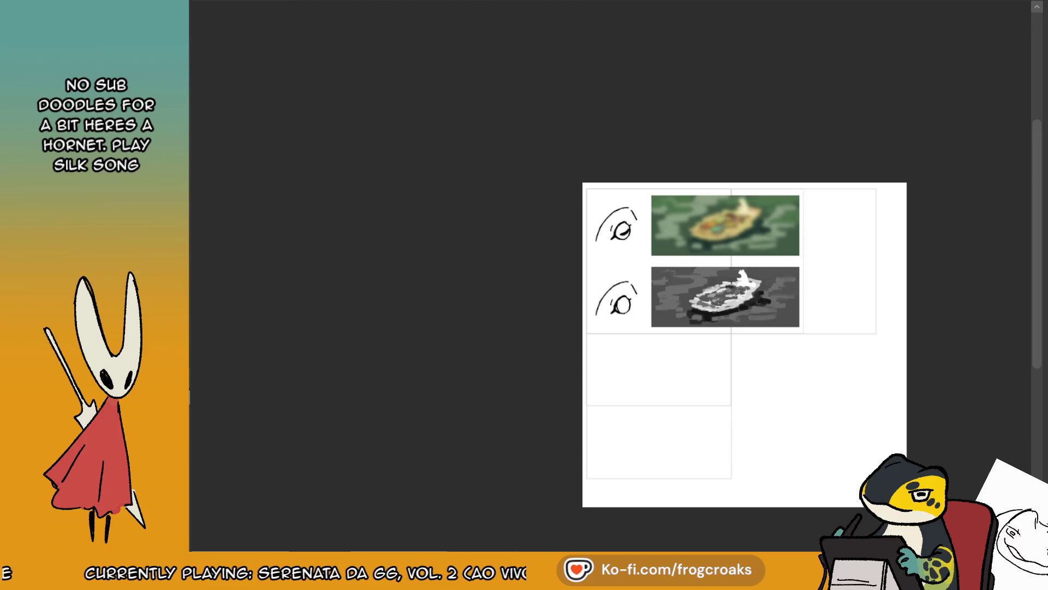
pyautogui.scroll(8, 787, 258)
pyautogui.scroll(-3, 650, 352)
pyautogui.scroll(3, 611, 284)
pyautogui.scroll(-2, 585, 243)
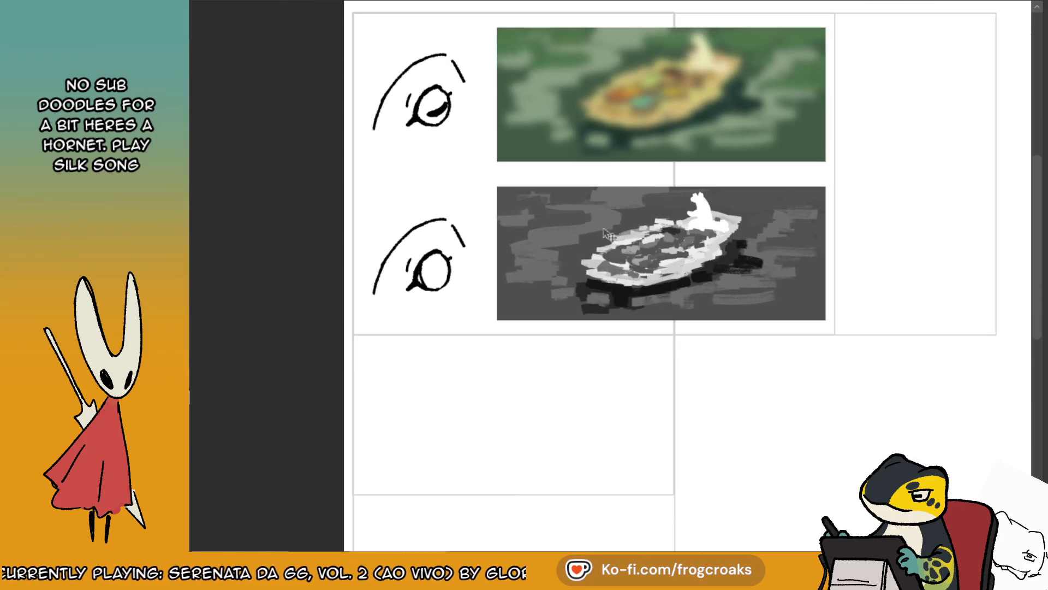
pyautogui.scroll(2, 649, 187)
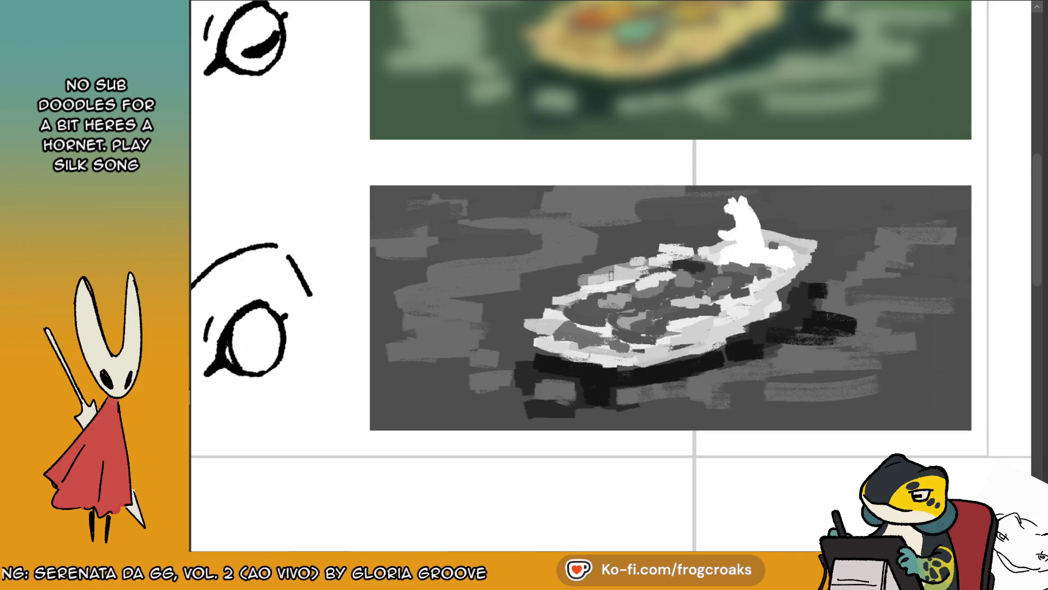
pyautogui.scroll(1, 611, 276)
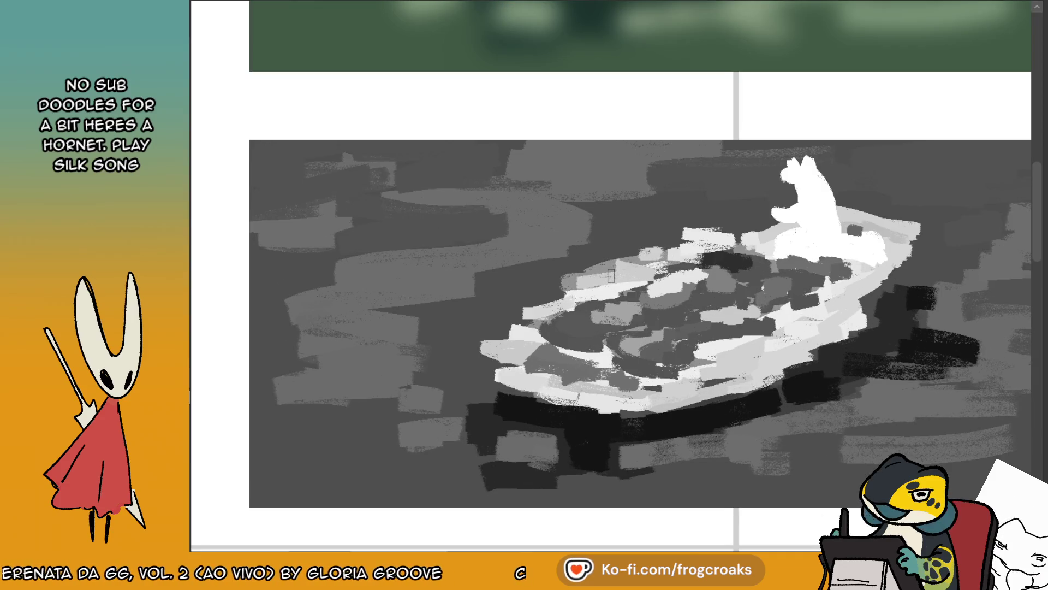
pyautogui.press('Delete')
pyautogui.hotkey('ctrl', 'z')
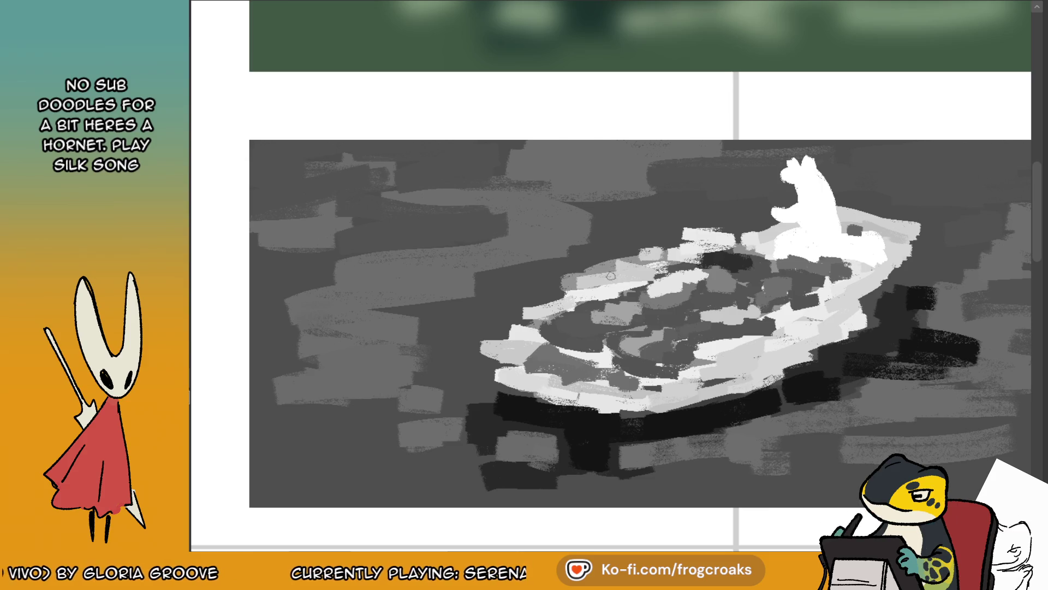
pyautogui.scroll(3, 611, 275)
pyautogui.scroll(-2, 611, 275)
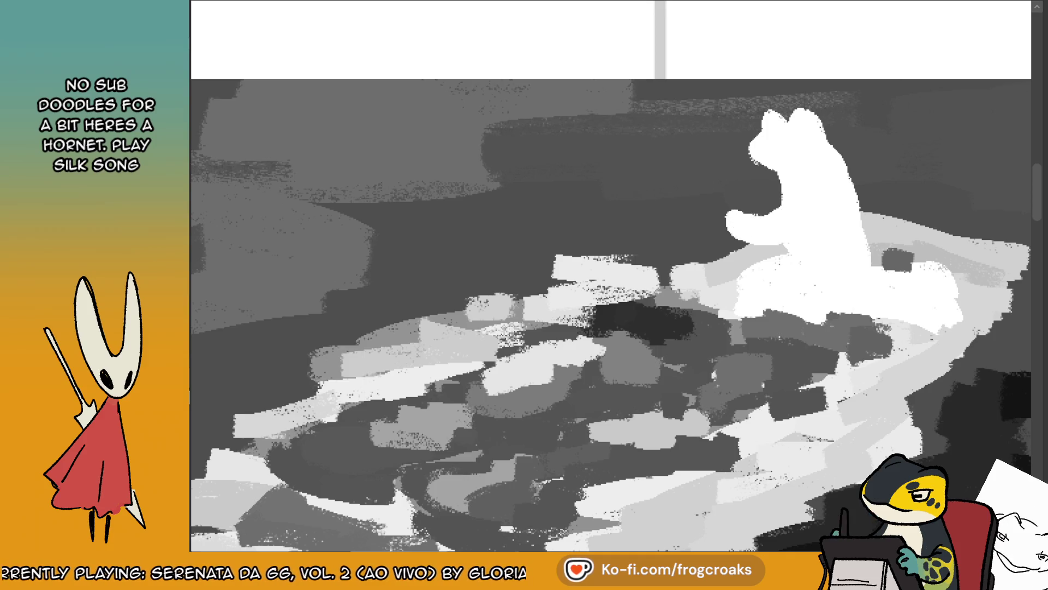
# - Shade the figure with light grey, whiten the area below it, and extend the dark patch by its tail
pyautogui.moveTo(731, 196)
pyautogui.mouseDown()
pyautogui.moveTo(770, 191)
pyautogui.moveTo(748, 205)
pyautogui.moveTo(739, 189)
pyautogui.moveTo(773, 208)
pyautogui.moveTo(784, 197)
pyautogui.moveTo(757, 217)
pyautogui.mouseUp()
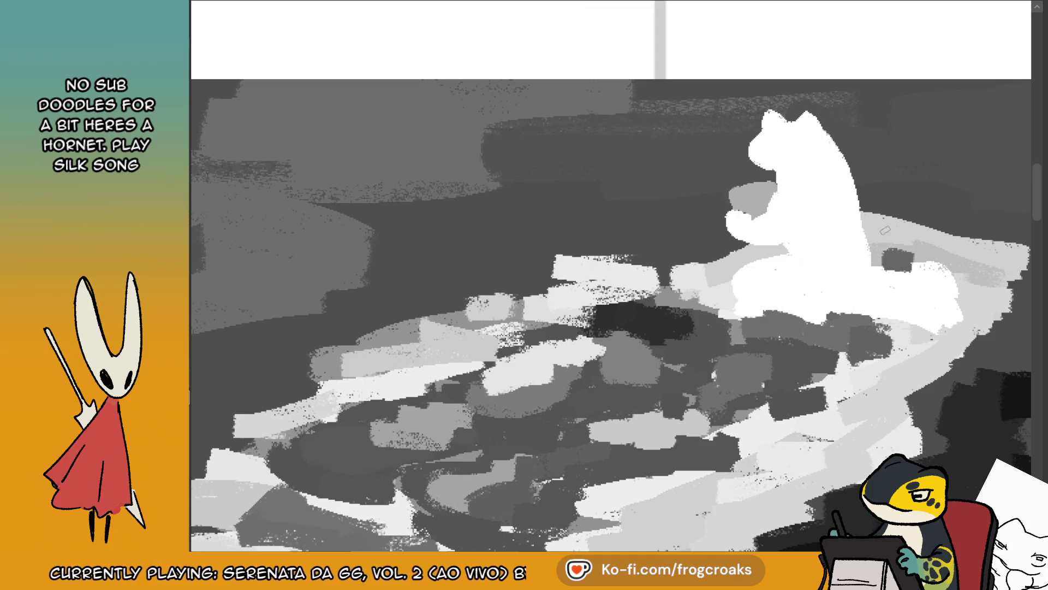
pyautogui.moveTo(786, 278); pyautogui.dragTo(813, 300)
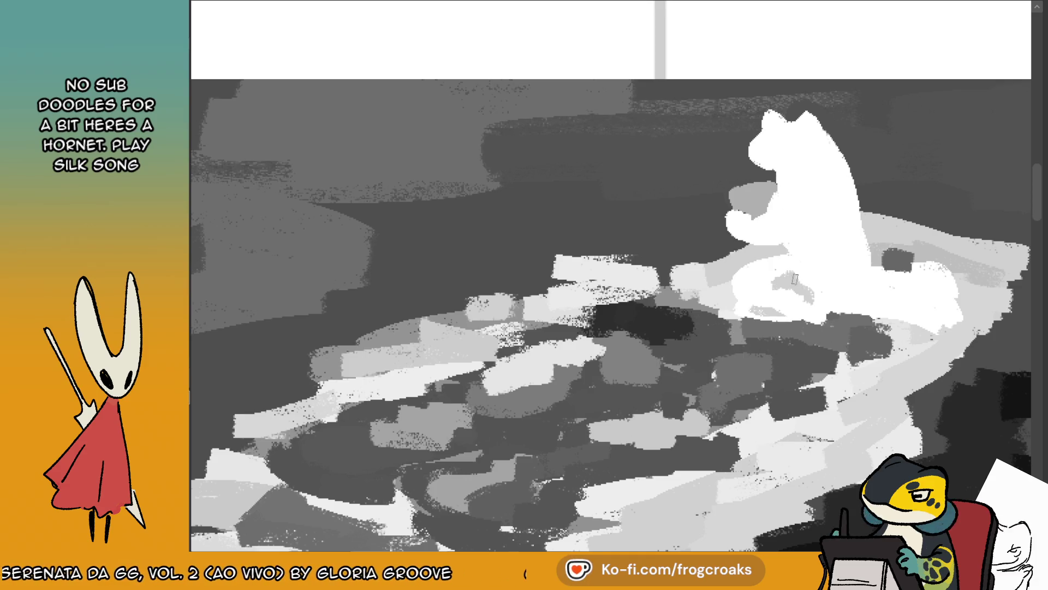
pyautogui.moveTo(858, 254); pyautogui.dragTo(890, 272)
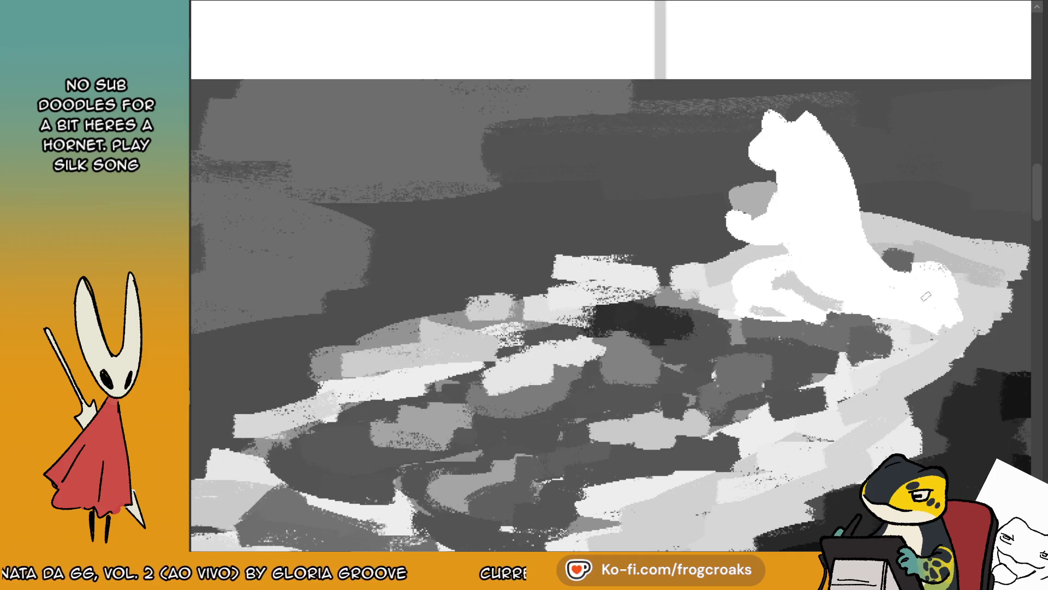
pyautogui.moveTo(833, 288); pyautogui.dragTo(869, 316)
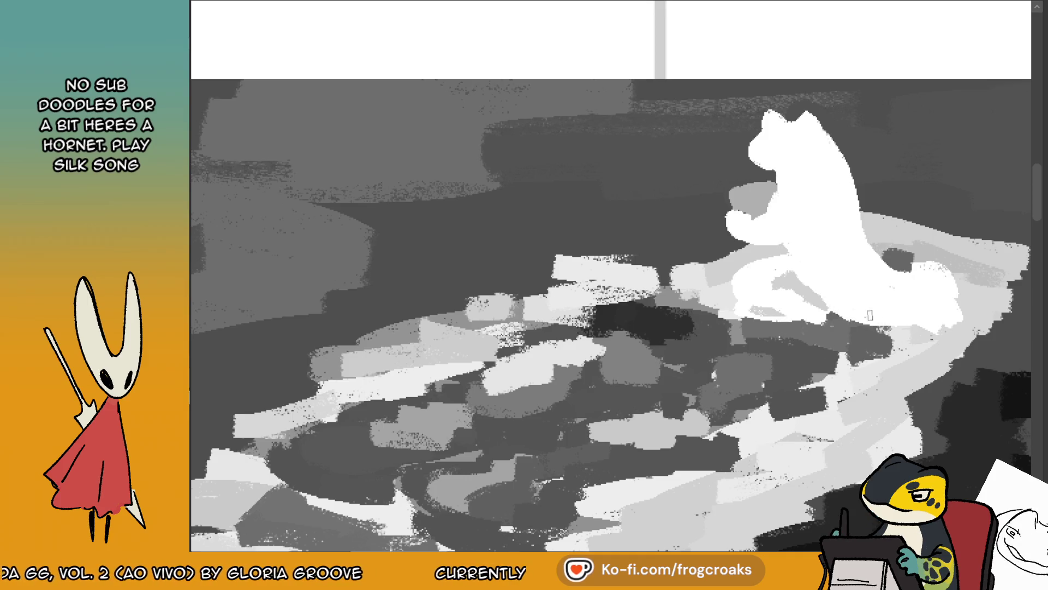
pyautogui.moveTo(920, 271)
pyautogui.mouseDown()
pyautogui.moveTo(906, 260)
pyautogui.moveTo(950, 256)
pyautogui.moveTo(980, 284)
pyautogui.moveTo(955, 273)
pyautogui.mouseUp()
# - On the mirrored view, repaint the light and grey patches beside the frog's tail and boat rim
pyautogui.press('m')
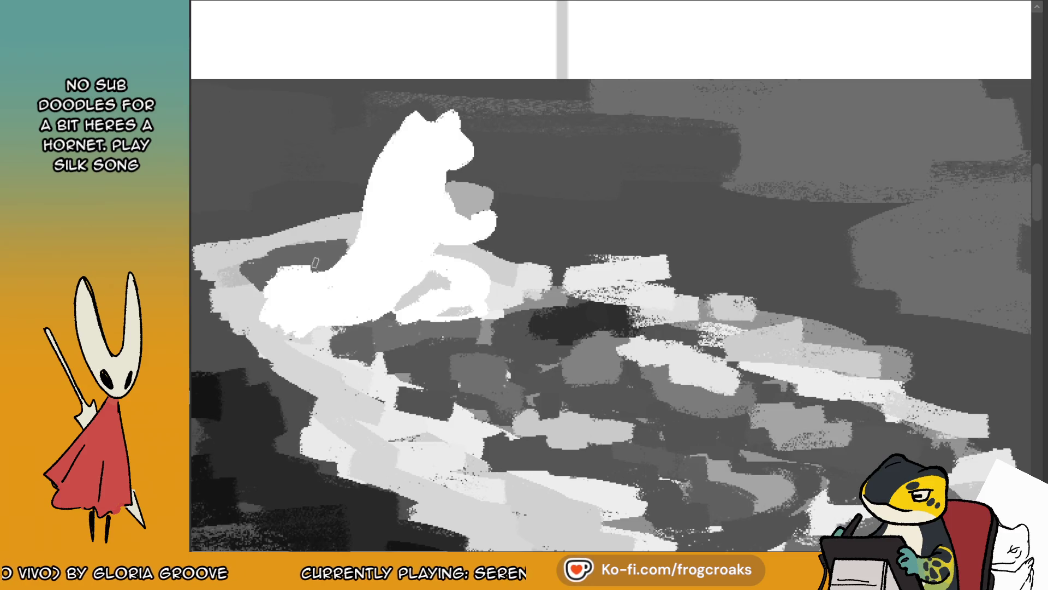
pyautogui.moveTo(318, 264)
pyautogui.mouseDown()
pyautogui.moveTo(338, 265)
pyautogui.moveTo(295, 267)
pyautogui.mouseUp()
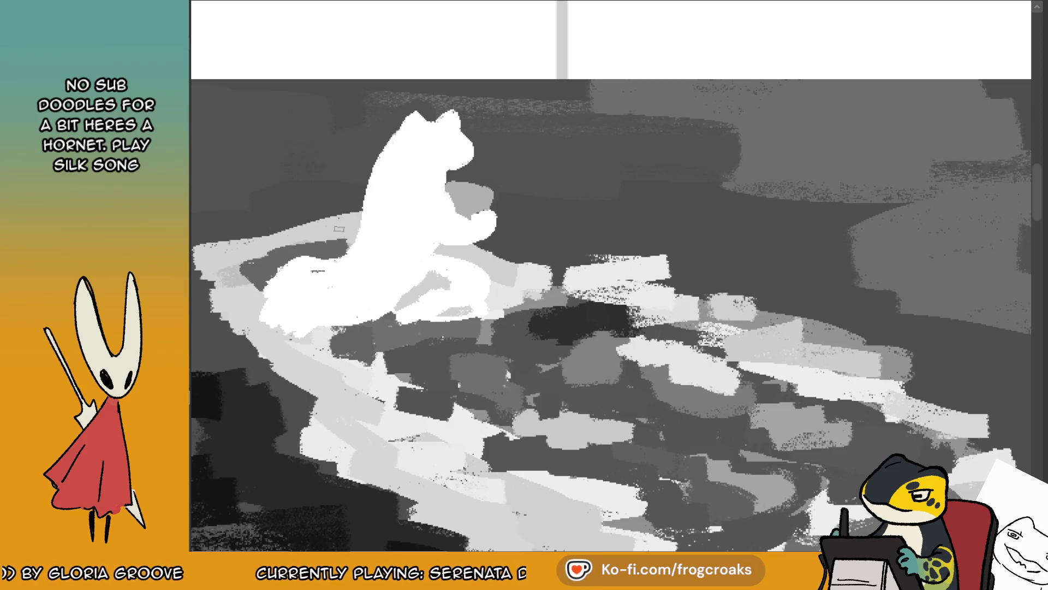
pyautogui.moveTo(292, 267)
pyautogui.mouseDown()
pyautogui.moveTo(327, 270)
pyautogui.moveTo(273, 284)
pyautogui.moveTo(283, 299)
pyautogui.moveTo(322, 266)
pyautogui.moveTo(289, 281)
pyautogui.moveTo(308, 262)
pyautogui.mouseUp()
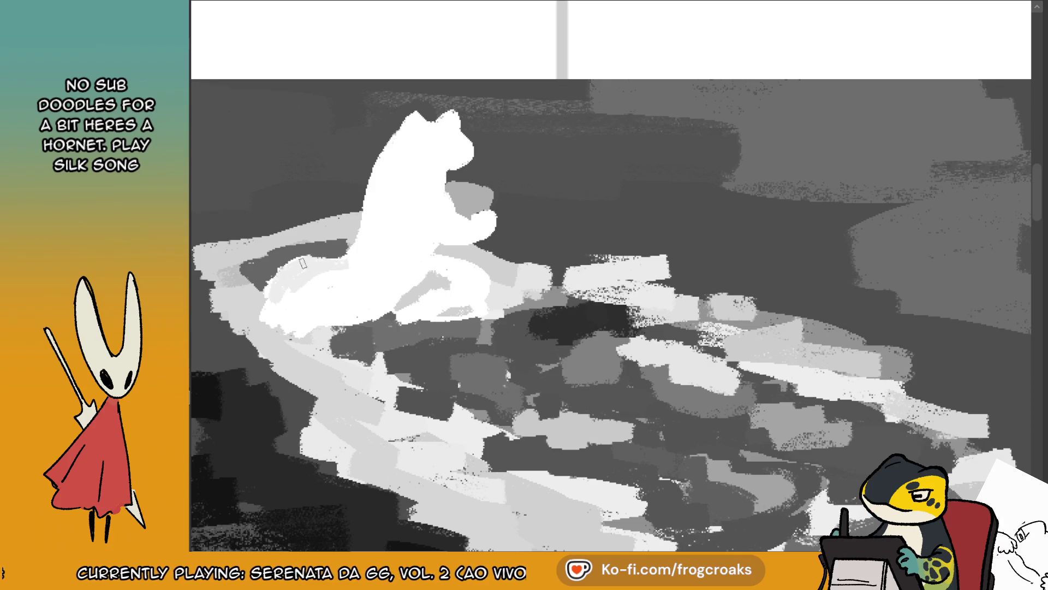
pyautogui.moveTo(283, 304)
pyautogui.mouseDown()
pyautogui.moveTo(262, 322)
pyautogui.moveTo(295, 314)
pyautogui.mouseUp()
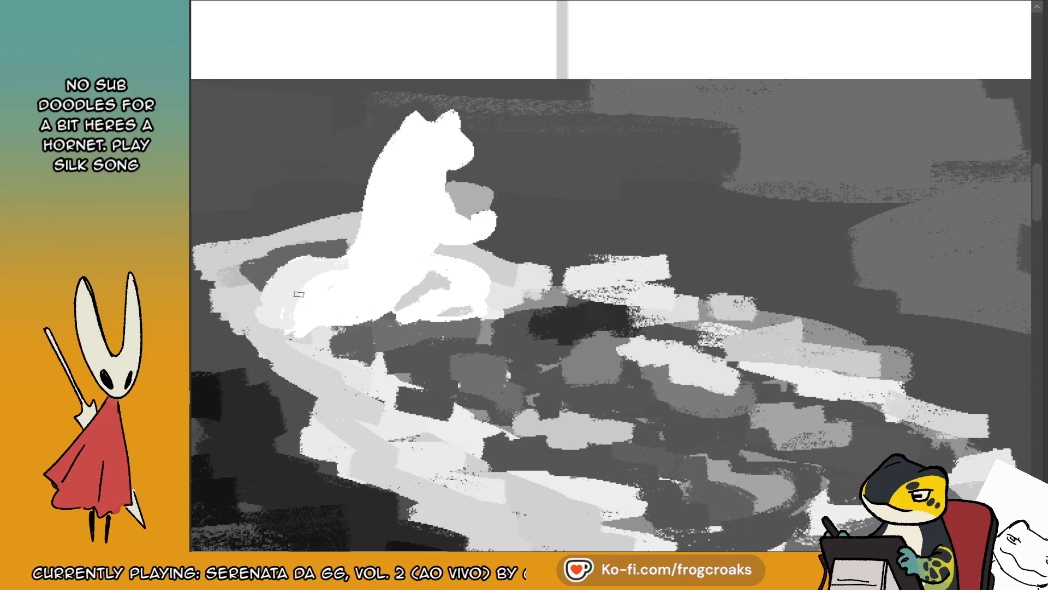
pyautogui.keyDown('ctrl'); pyautogui.click(346, 334); pyautogui.keyUp('ctrl')
pyautogui.keyDown('ctrl'); pyautogui.click(361, 317); pyautogui.keyUp('ctrl')
pyautogui.moveTo(361, 317); pyautogui.dragTo(366, 316)
pyautogui.keyDown('ctrl'); pyautogui.click(259, 267); pyautogui.keyUp('ctrl')
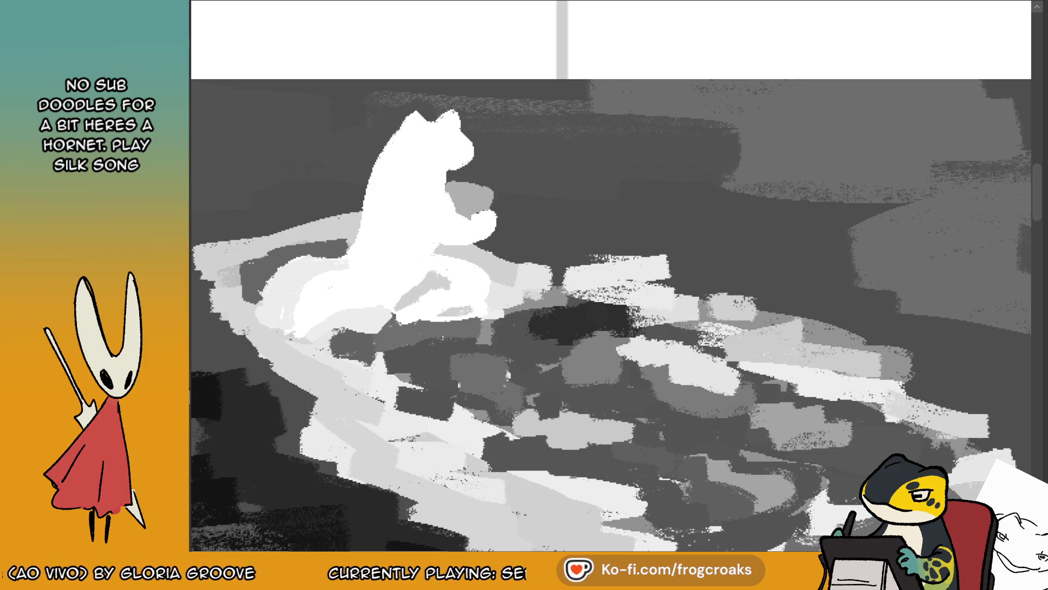
# - Lighten the boat's far edge and left rim, covering the light patch on its upper-left rim
pyautogui.press('m')
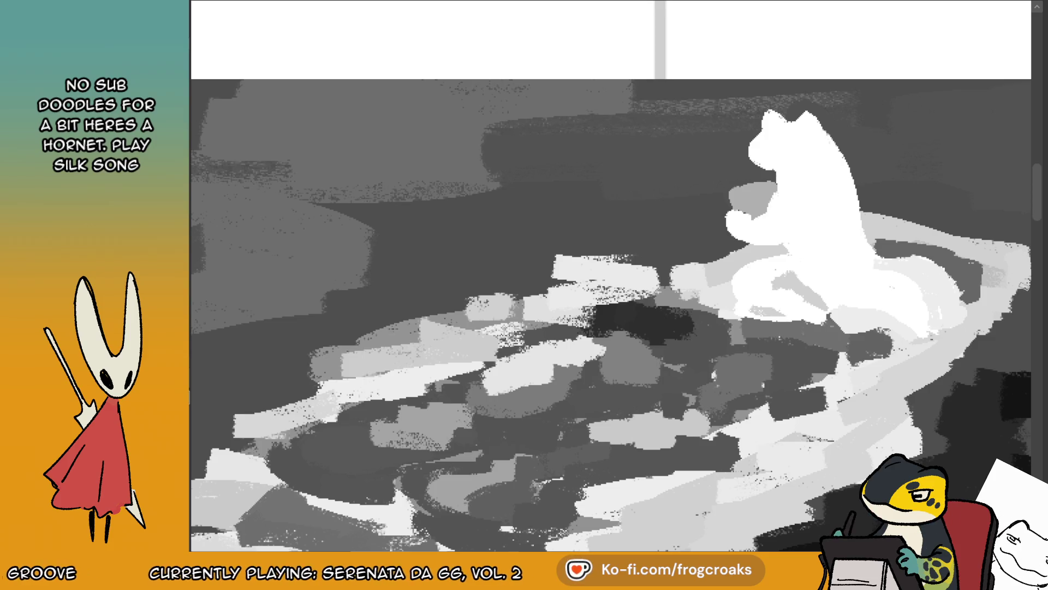
pyautogui.moveTo(1001, 308)
pyautogui.mouseDown()
pyautogui.moveTo(939, 376)
pyautogui.moveTo(1010, 303)
pyautogui.mouseUp()
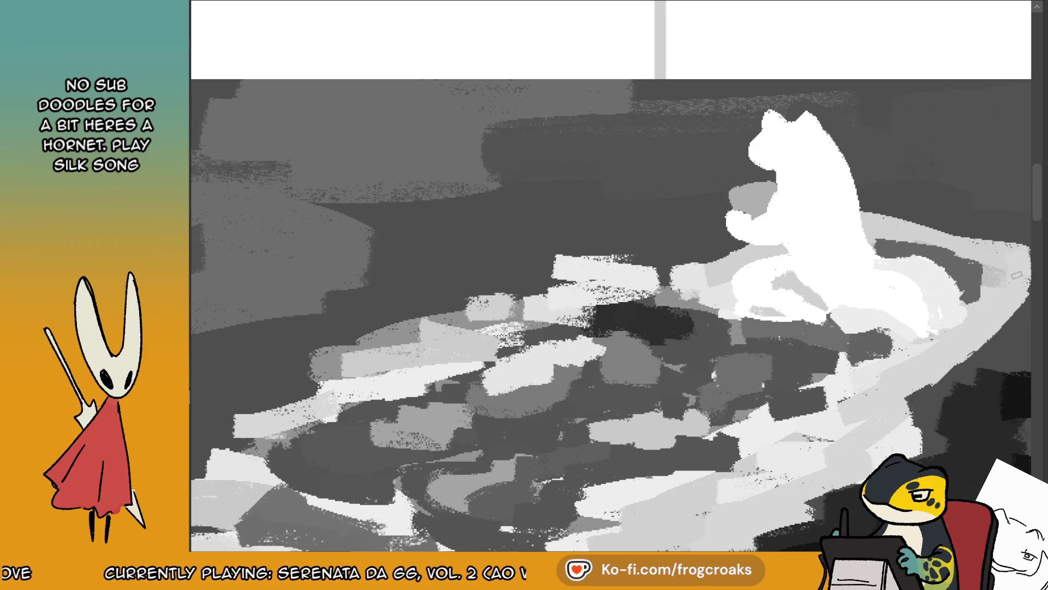
pyautogui.press('m')
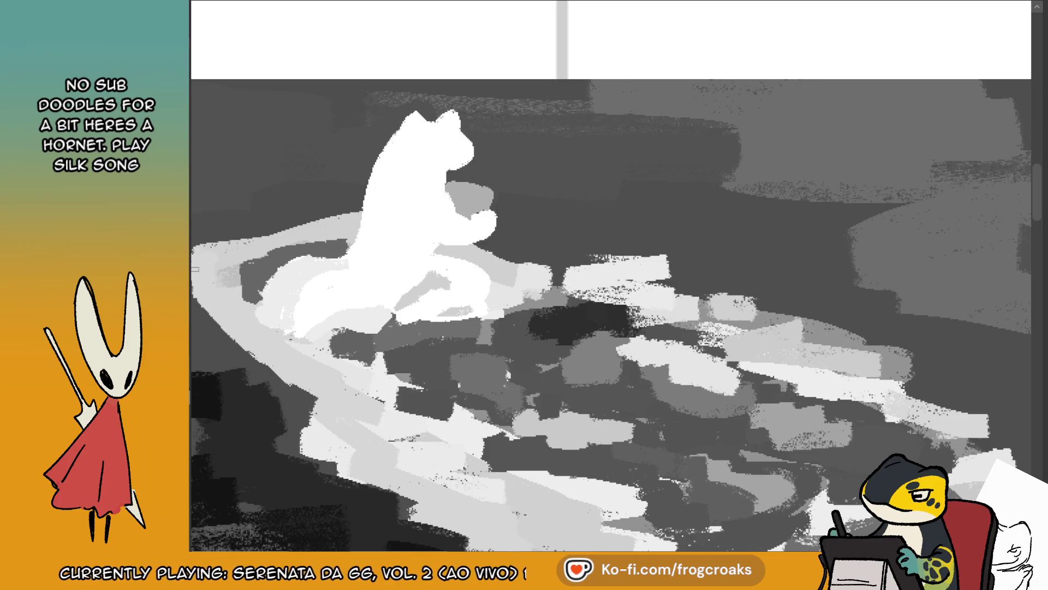
pyautogui.scroll(-3, 232, 317)
pyautogui.scroll(2, 377, 269)
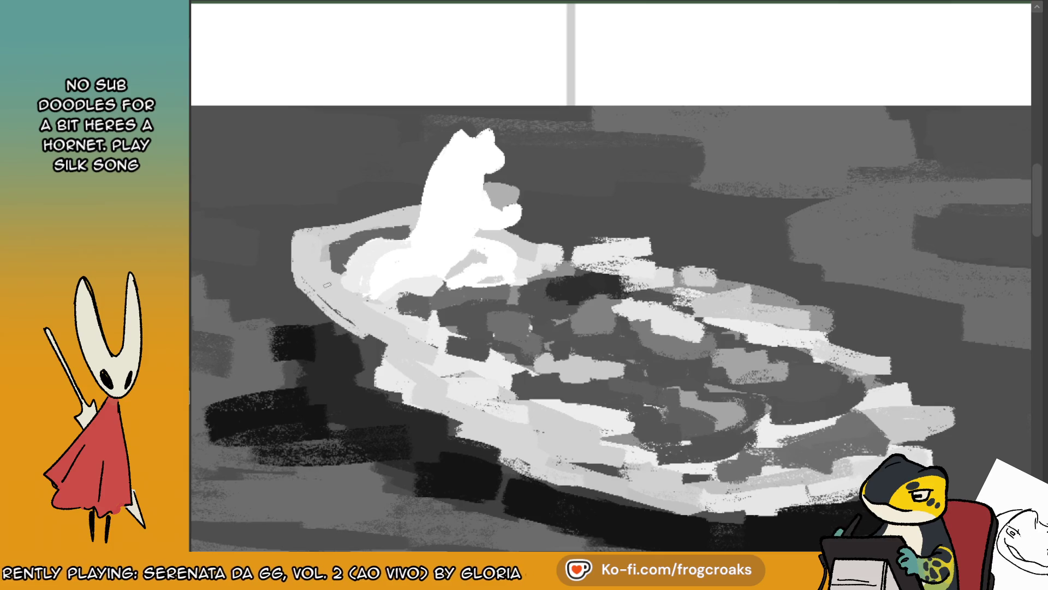
pyautogui.moveTo(315, 289)
pyautogui.mouseDown()
pyautogui.moveTo(372, 350)
pyautogui.moveTo(401, 354)
pyautogui.mouseUp()
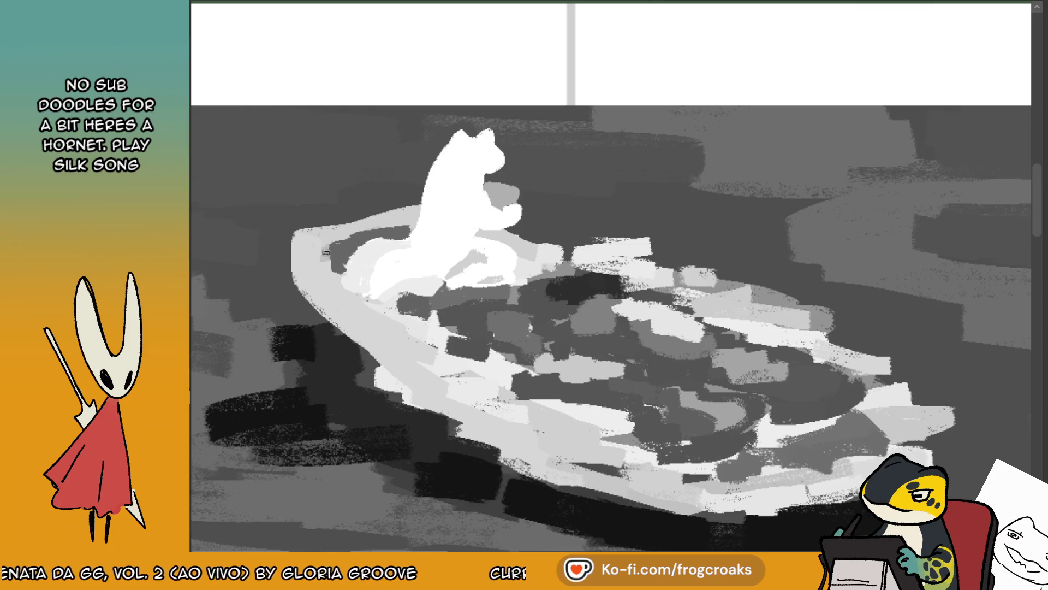
pyautogui.moveTo(327, 229); pyautogui.dragTo(354, 220)
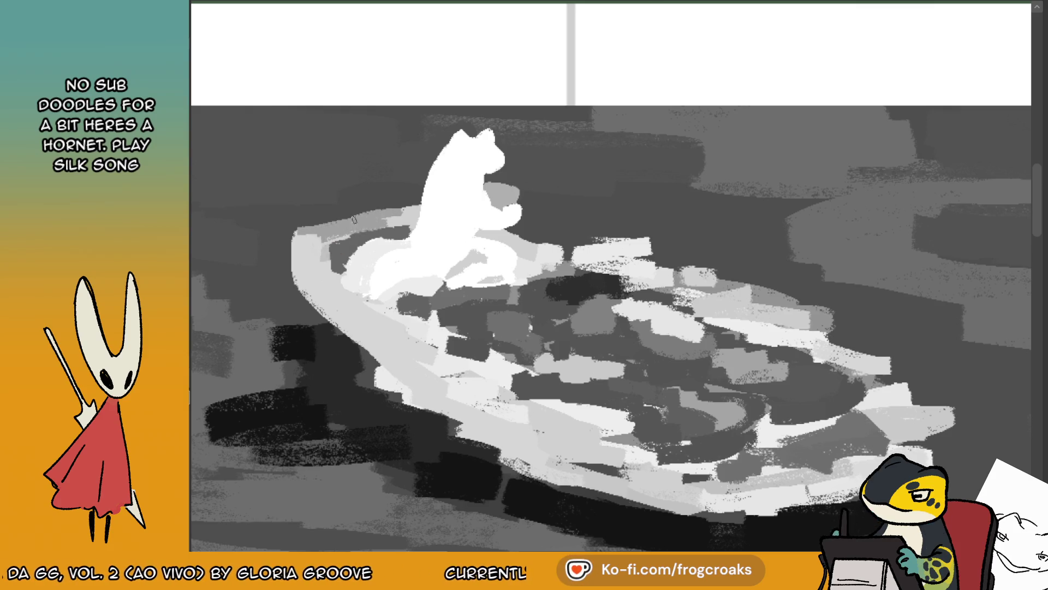
pyautogui.keyDown('ctrl'); pyautogui.click(328, 258); pyautogui.keyUp('ctrl')
pyautogui.moveTo(328, 263)
pyautogui.mouseDown()
pyautogui.moveTo(327, 245)
pyautogui.moveTo(330, 260)
pyautogui.mouseUp()
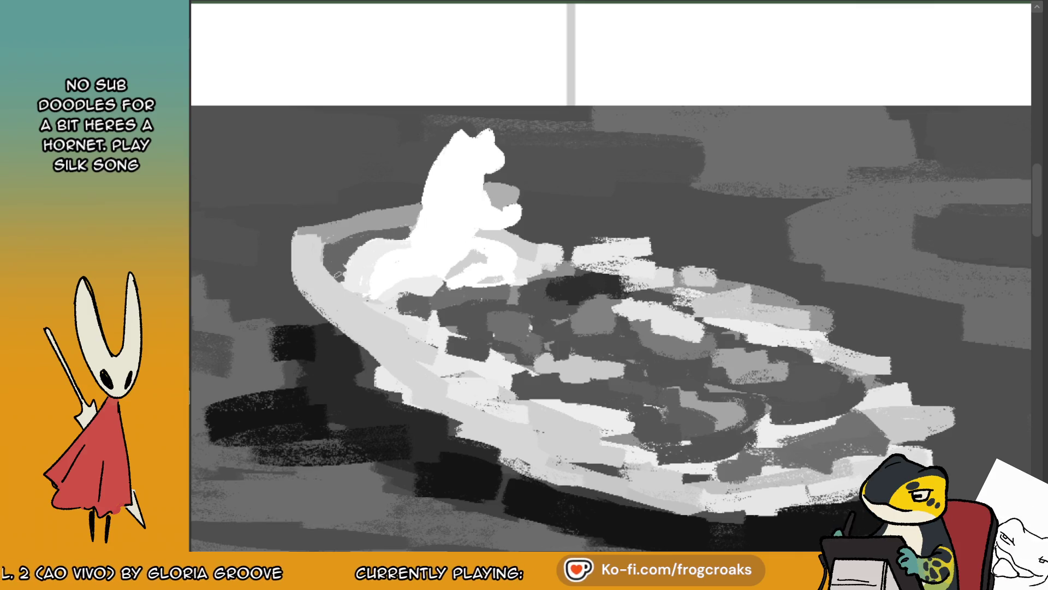
pyautogui.moveTo(393, 229); pyautogui.dragTo(329, 247)
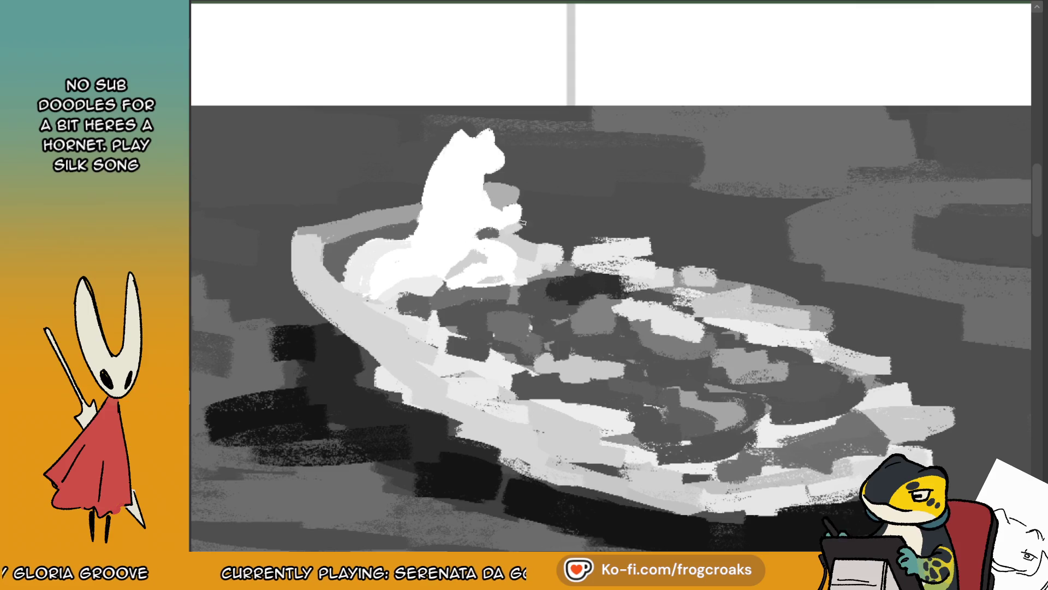
# - Add light grey strokes beside the figure's arm and darken the light inner boat rim
pyautogui.moveTo(523, 210)
pyautogui.mouseDown()
pyautogui.moveTo(521, 232)
pyautogui.moveTo(578, 260)
pyautogui.mouseUp()
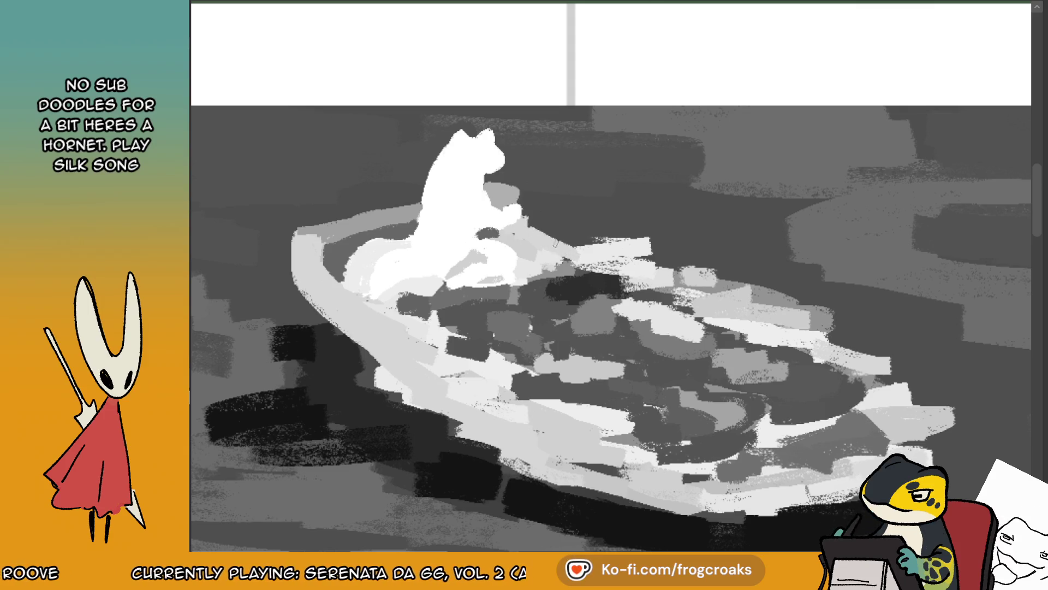
pyautogui.press('m')
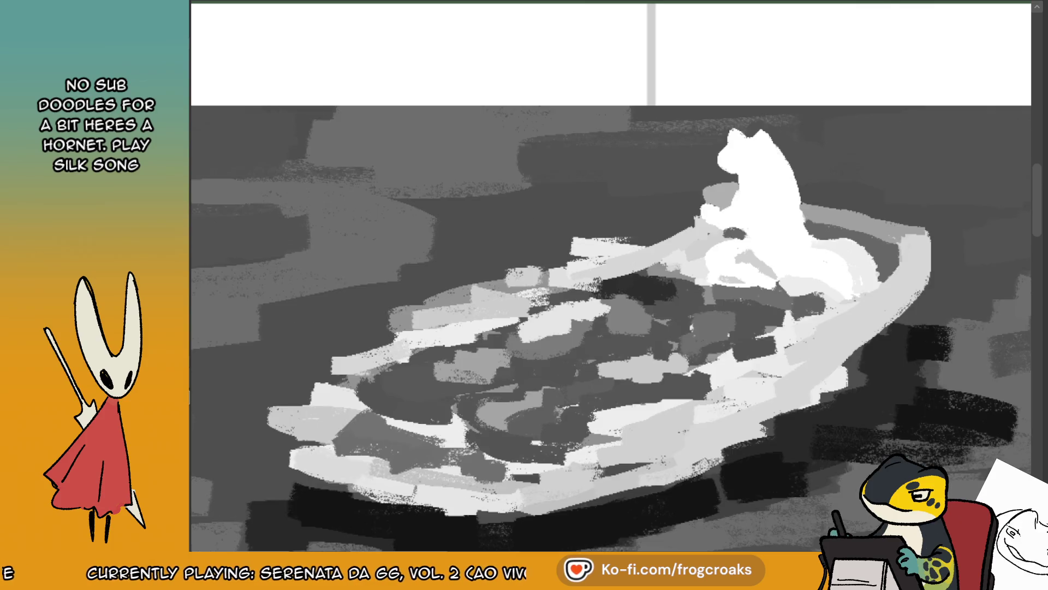
pyautogui.moveTo(568, 278); pyautogui.dragTo(497, 312)
pyautogui.moveTo(619, 276); pyautogui.dragTo(429, 327)
pyautogui.moveTo(628, 238); pyautogui.dragTo(505, 291)
pyautogui.moveTo(623, 237); pyautogui.dragTo(396, 316)
pyautogui.moveTo(508, 289); pyautogui.dragTo(431, 318)
pyautogui.moveTo(492, 286); pyautogui.dragTo(396, 328)
pyautogui.moveTo(590, 265); pyautogui.dragTo(489, 300)
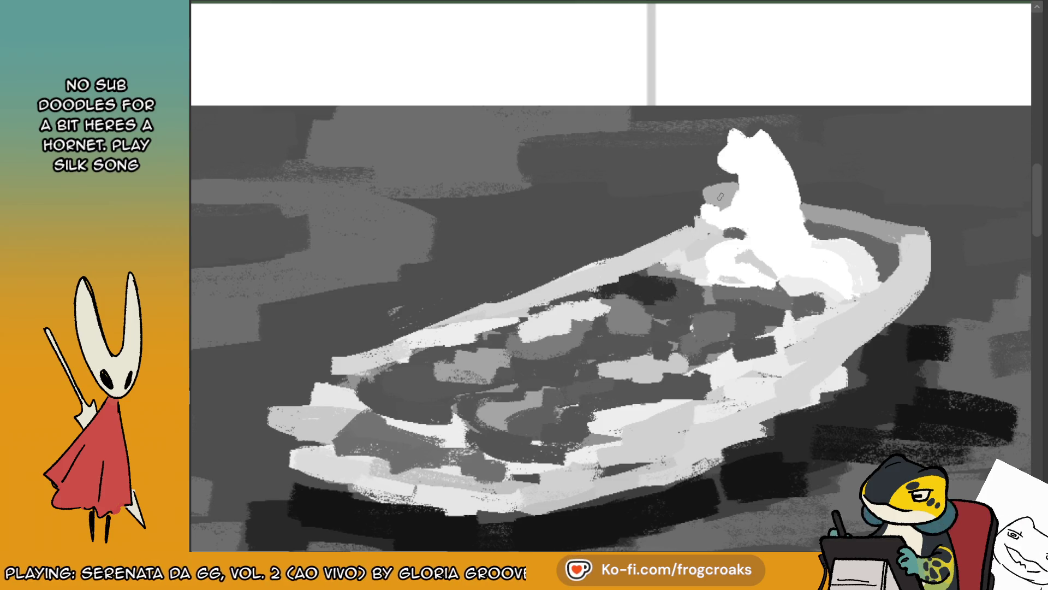
# - Brighten the figure's hand and body with white, then add grey curves on its arm and head
pyautogui.keyDown('alt'); pyautogui.click(702, 208); pyautogui.keyUp('alt')
pyautogui.moveTo(700, 204); pyautogui.dragTo(708, 218)
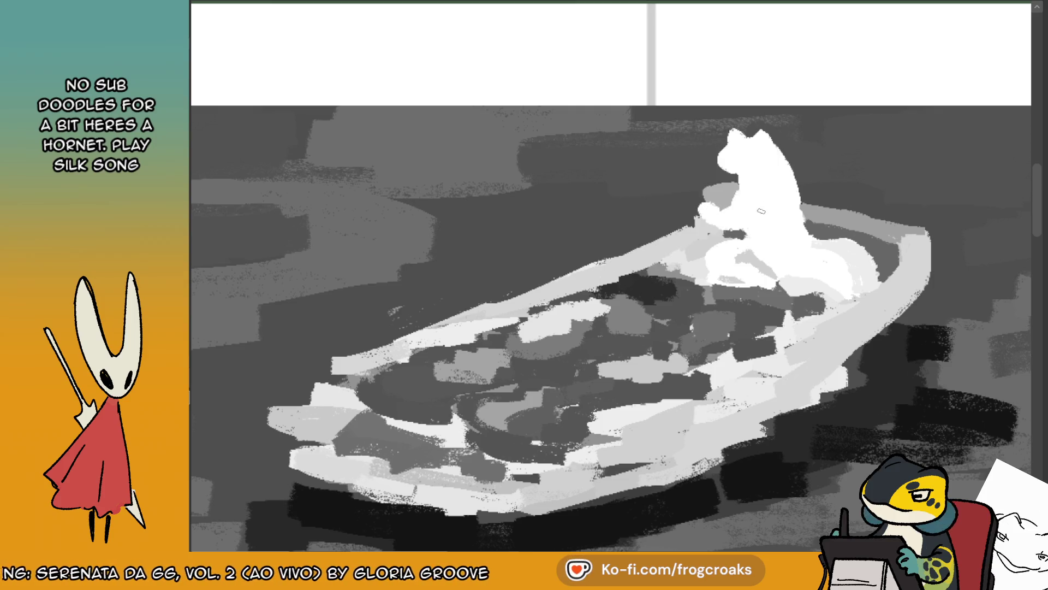
pyautogui.moveTo(739, 251); pyautogui.dragTo(775, 276)
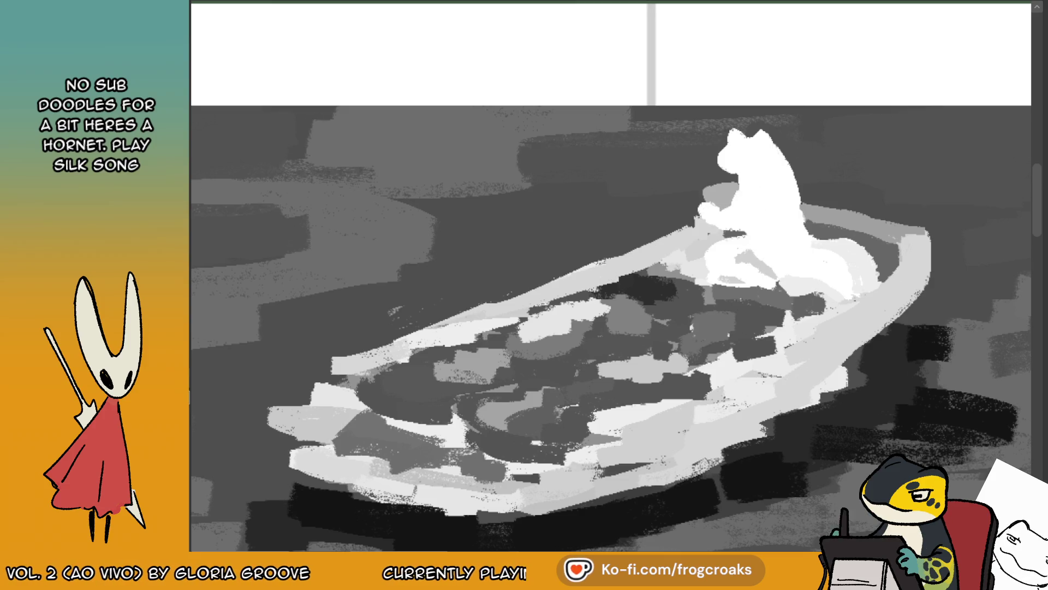
pyautogui.moveTo(730, 259); pyautogui.dragTo(753, 252)
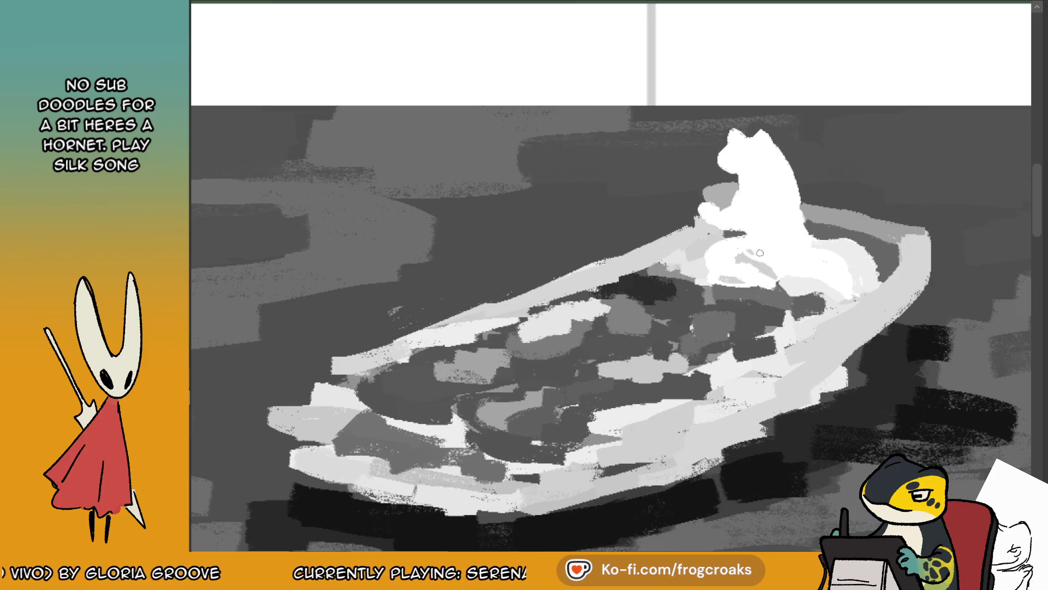
pyautogui.moveTo(746, 255); pyautogui.dragTo(775, 266)
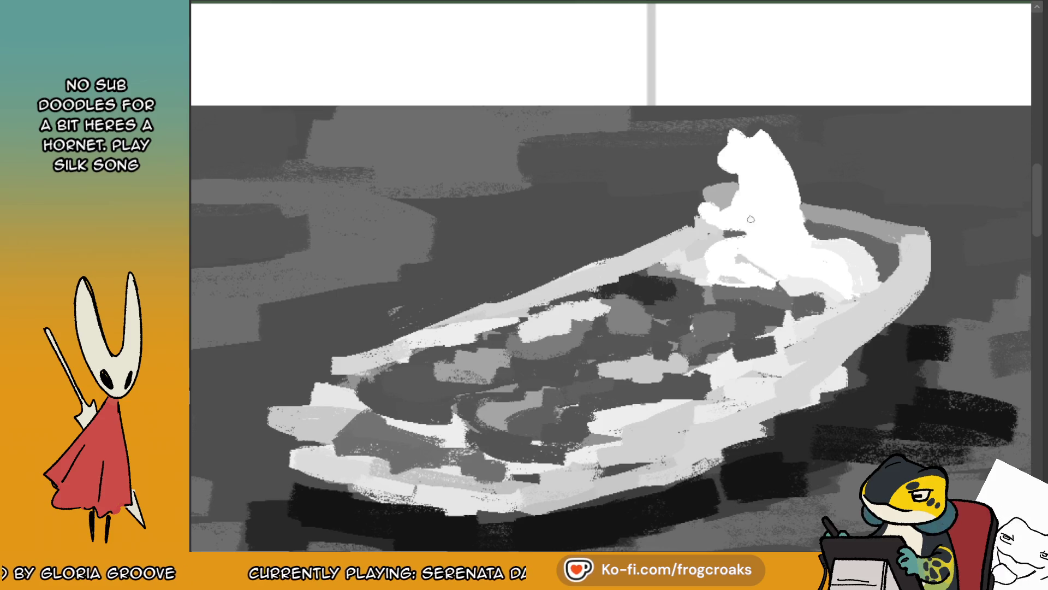
pyautogui.moveTo(753, 203); pyautogui.dragTo(738, 219)
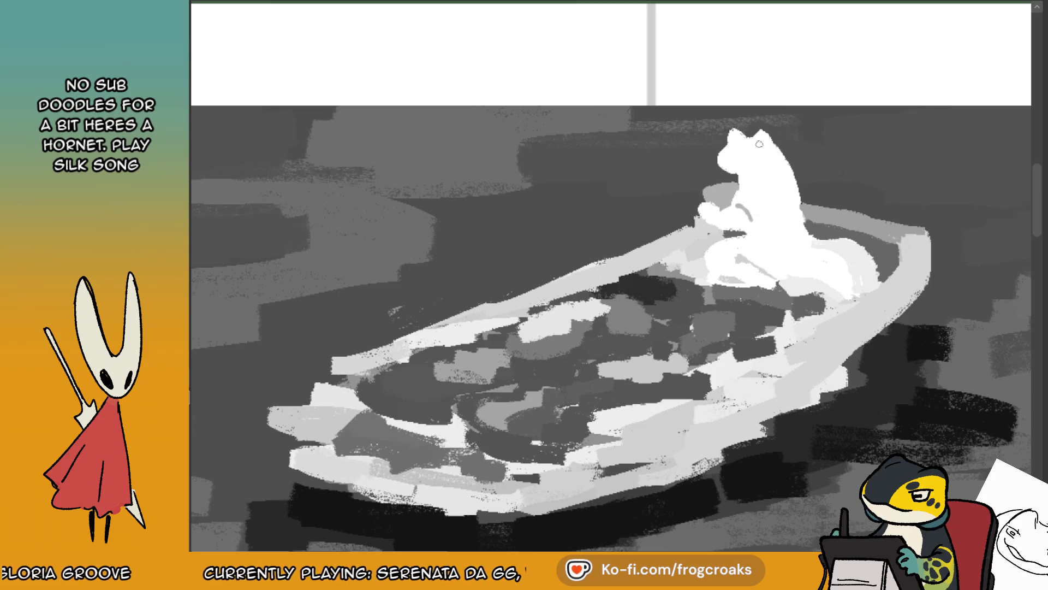
pyautogui.moveTo(732, 151); pyautogui.dragTo(757, 158)
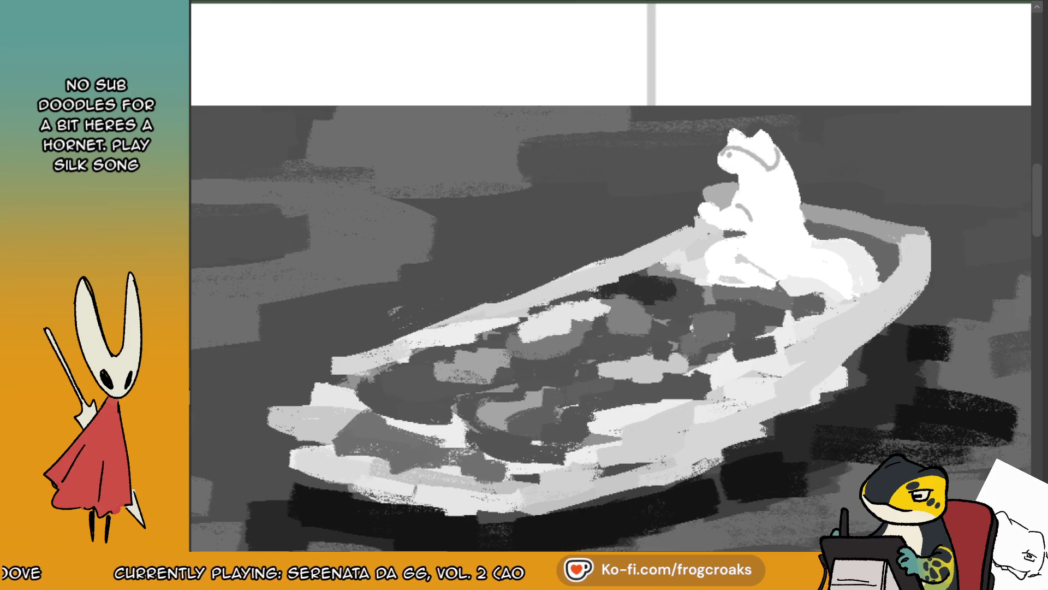
pyautogui.press('m')
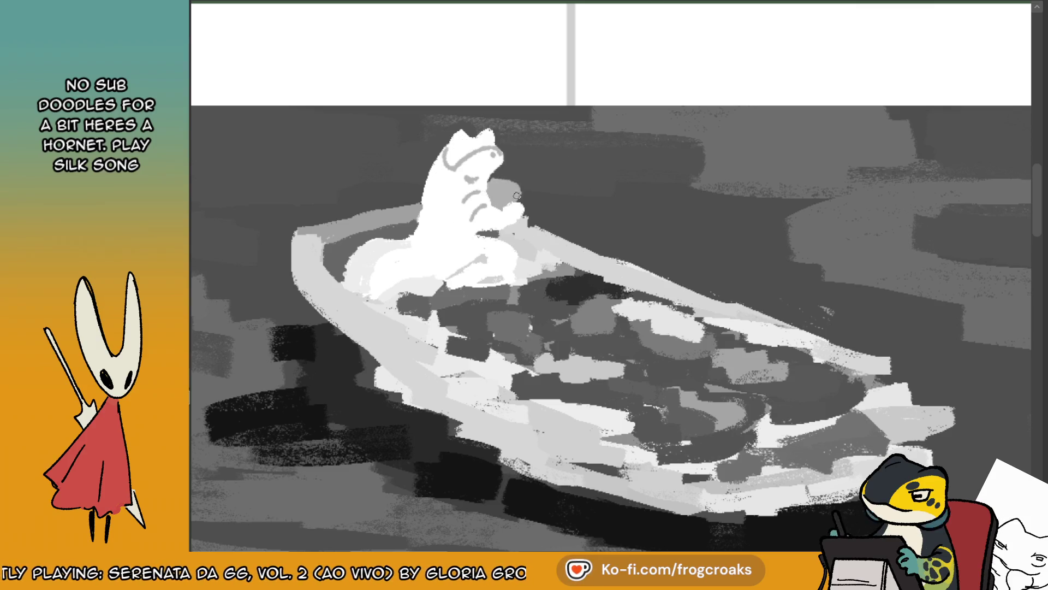
# - Paint a dark mouth mark on the frog's face, whiten the inner rim line, and shade its lap
pyautogui.moveTo(494, 188); pyautogui.dragTo(491, 186)
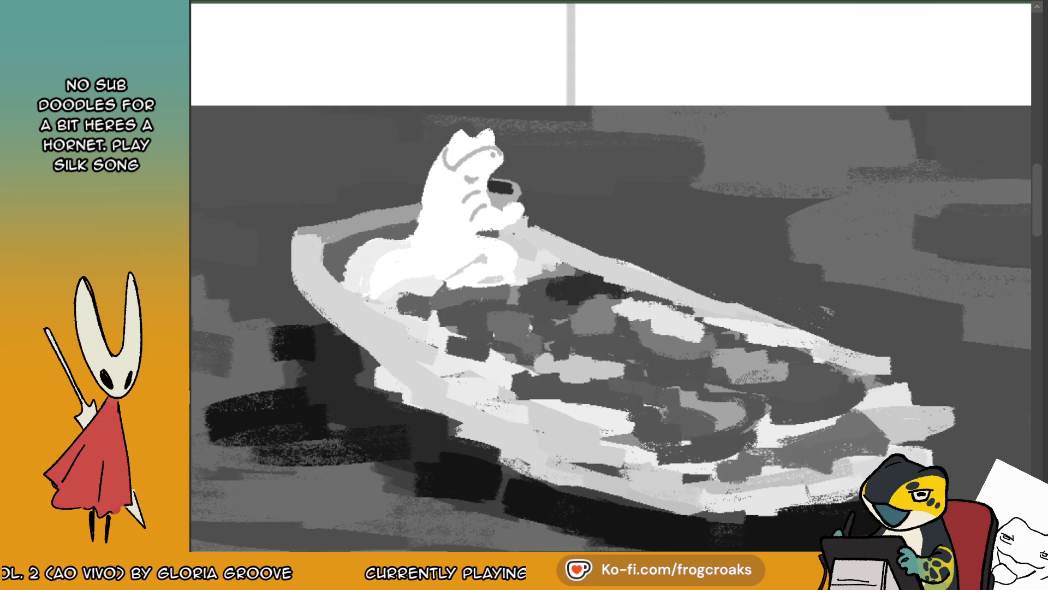
pyautogui.moveTo(493, 188)
pyautogui.mouseDown()
pyautogui.moveTo(510, 191)
pyautogui.moveTo(507, 182)
pyautogui.mouseUp()
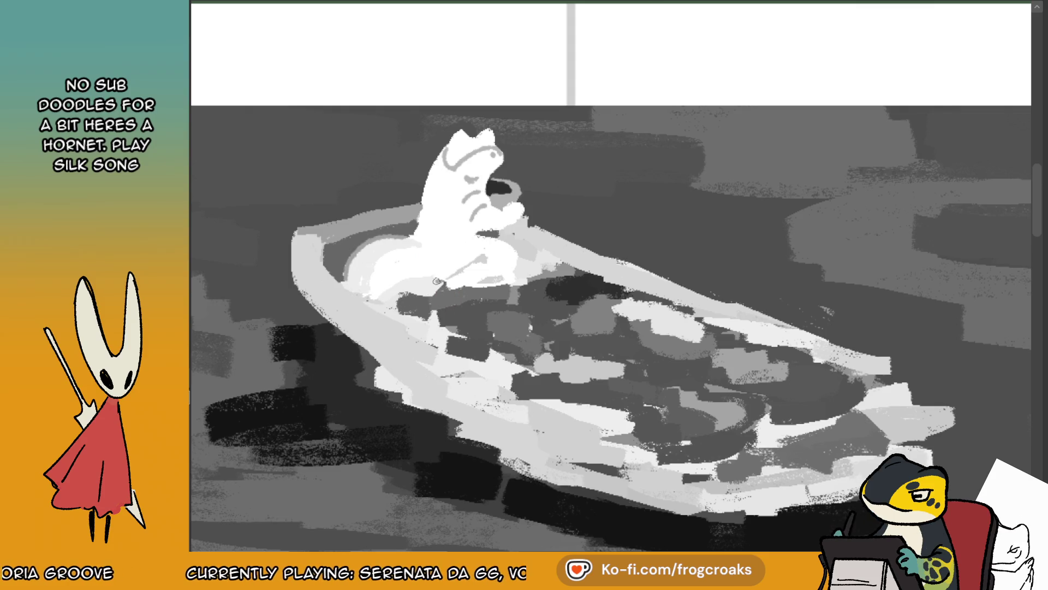
pyautogui.moveTo(385, 312)
pyautogui.mouseDown()
pyautogui.moveTo(431, 284)
pyautogui.moveTo(379, 298)
pyautogui.mouseUp()
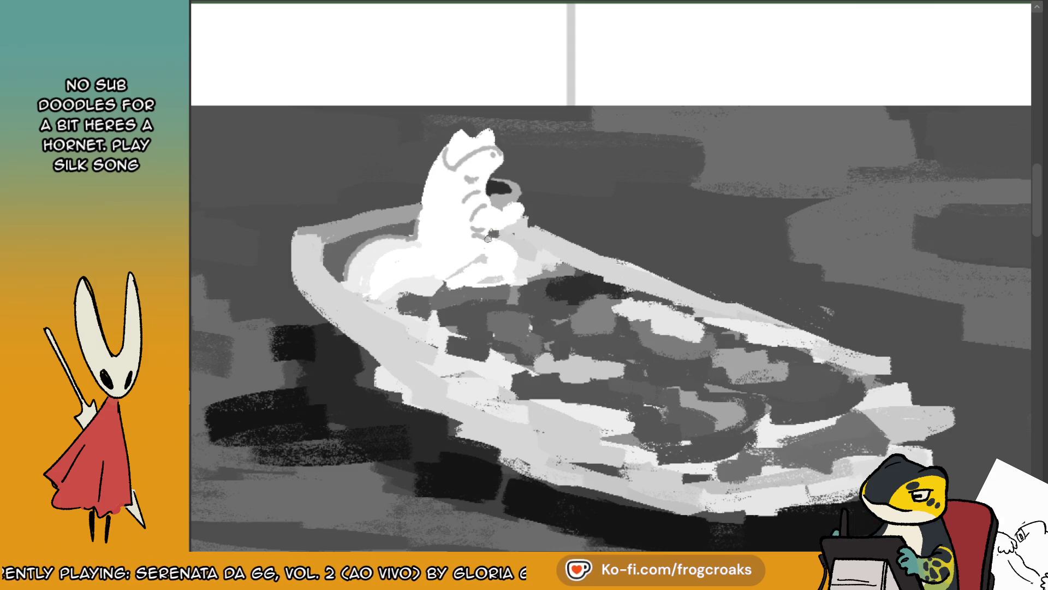
pyautogui.moveTo(498, 279); pyautogui.dragTo(481, 279)
pyautogui.press('m')
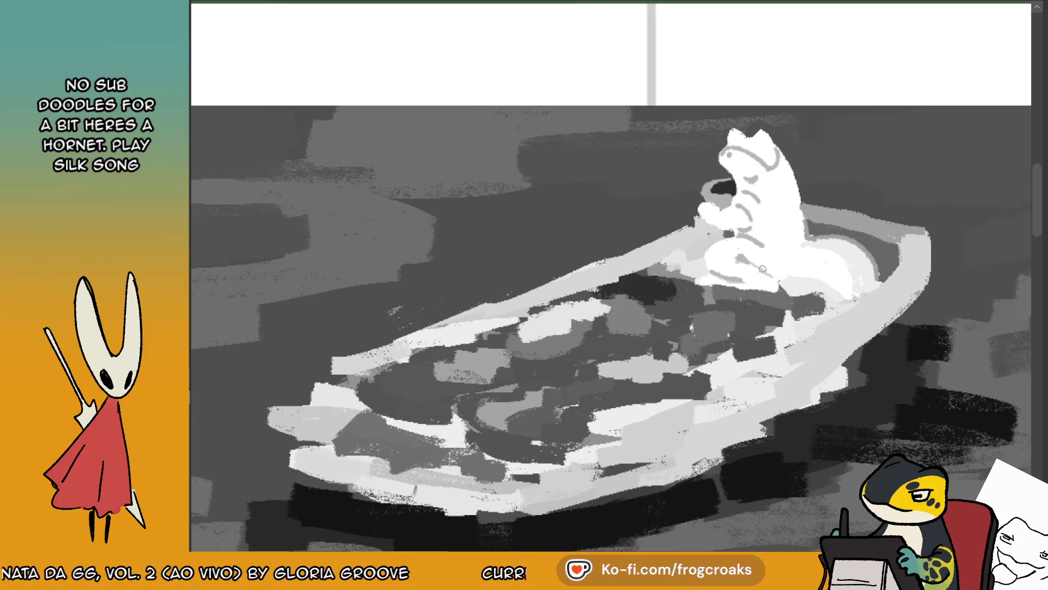
pyautogui.keyDown('alt'); pyautogui.click(701, 200); pyautogui.keyUp('alt')
pyautogui.keyDown('alt'); pyautogui.click(700, 203); pyautogui.keyUp('alt')
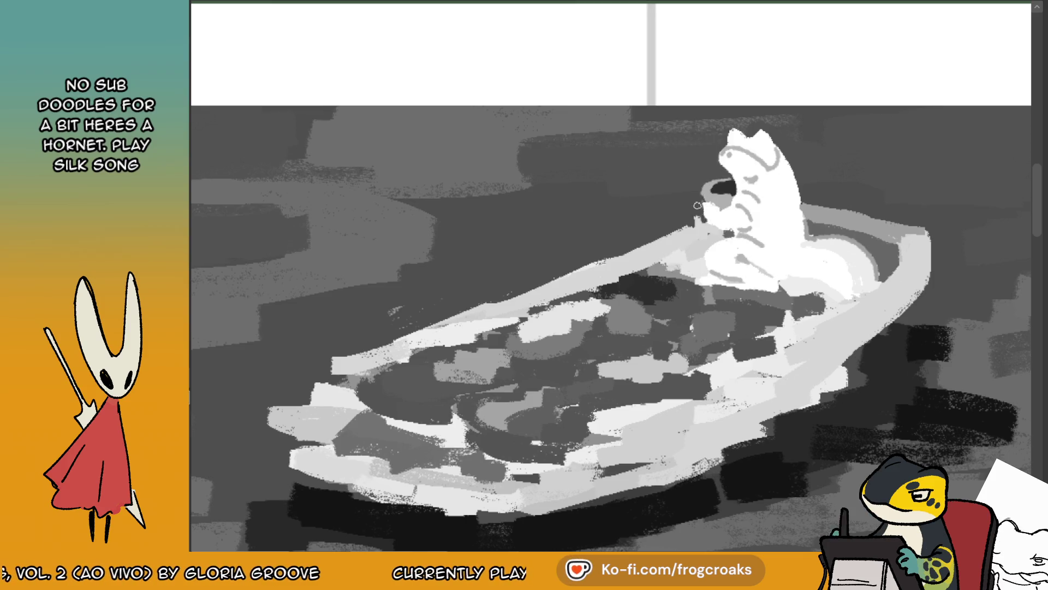
# - Sample a grey and lay a lighter band along the tub's upper rim, filling its left tip
pyautogui.keyDown('alt'); pyautogui.click(847, 219); pyautogui.keyUp('alt')
pyautogui.moveTo(721, 235)
pyautogui.mouseDown()
pyautogui.moveTo(568, 273)
pyautogui.moveTo(365, 371)
pyautogui.moveTo(331, 377)
pyautogui.mouseUp()
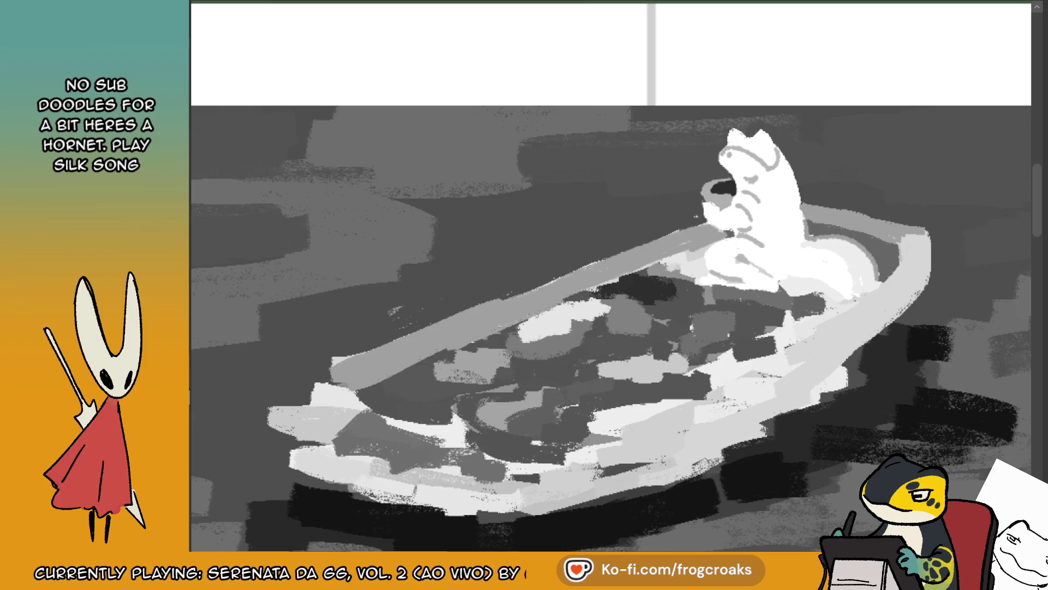
pyautogui.moveTo(704, 224); pyautogui.dragTo(291, 375)
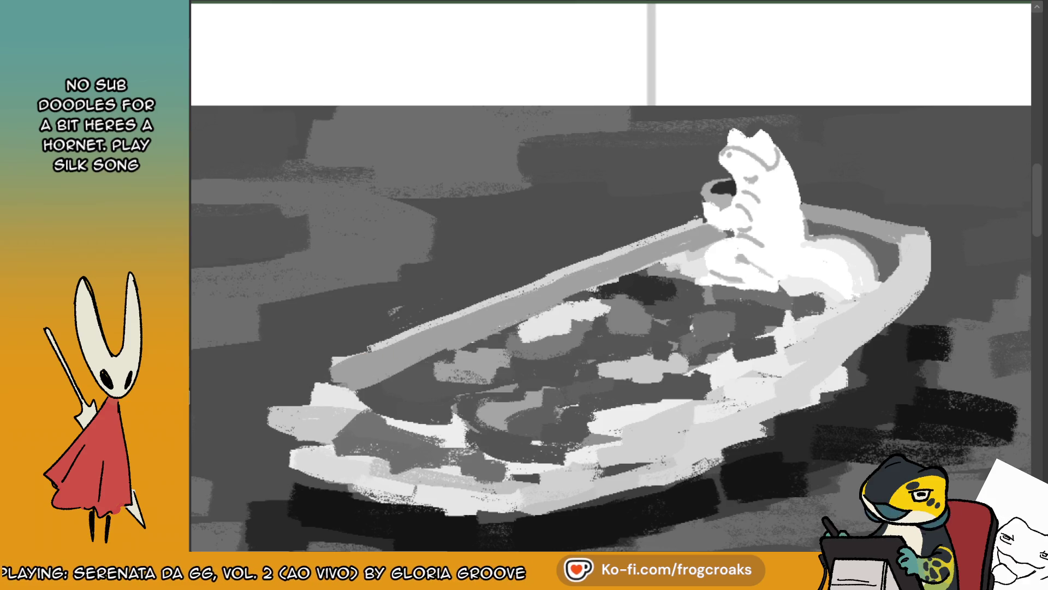
pyautogui.moveTo(338, 364)
pyautogui.mouseDown()
pyautogui.moveTo(306, 376)
pyautogui.moveTo(304, 403)
pyautogui.moveTo(333, 379)
pyautogui.moveTo(292, 386)
pyautogui.moveTo(298, 402)
pyautogui.mouseUp()
pyautogui.keyDown('alt'); pyautogui.click(299, 371); pyautogui.keyUp('alt')
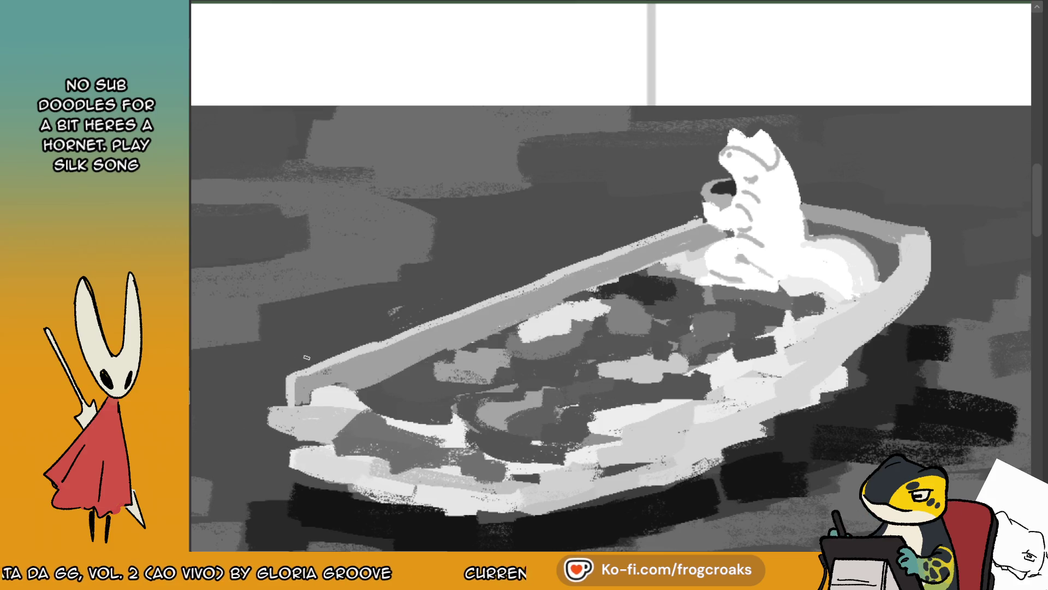
pyautogui.scroll(-2, 305, 356)
# - On the mirrored view, sample the rim grey and touch up the tub rim with light grey
pyautogui.press('m')
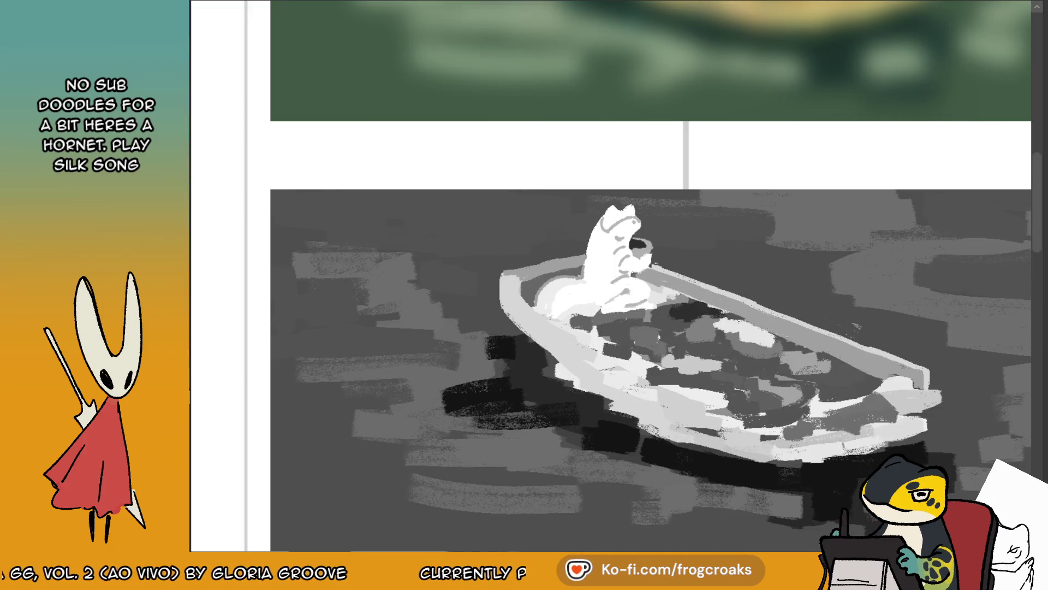
pyautogui.keyDown('ctrl'); pyautogui.click(583, 347); pyautogui.keyUp('ctrl')
pyautogui.moveTo(606, 387)
pyautogui.mouseDown()
pyautogui.moveTo(639, 377)
pyautogui.moveTo(616, 367)
pyautogui.mouseUp()
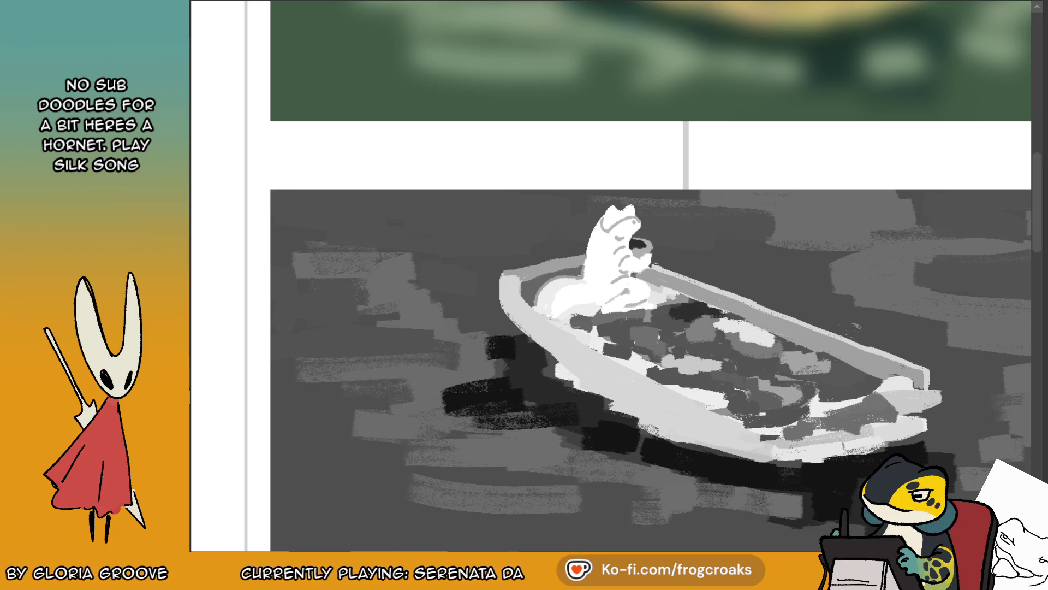
pyautogui.press('m')
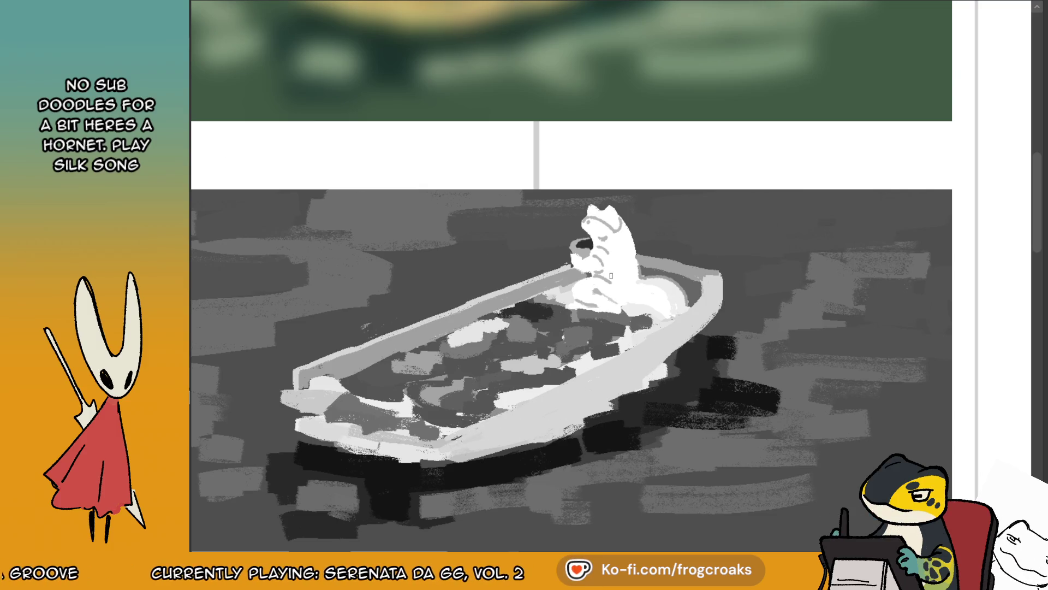
# - Paint dark strokes along the tub's lower edge from the right side toward the lower left
pyautogui.moveTo(666, 375)
pyautogui.mouseDown()
pyautogui.moveTo(651, 385)
pyautogui.moveTo(661, 364)
pyautogui.moveTo(599, 410)
pyautogui.mouseUp()
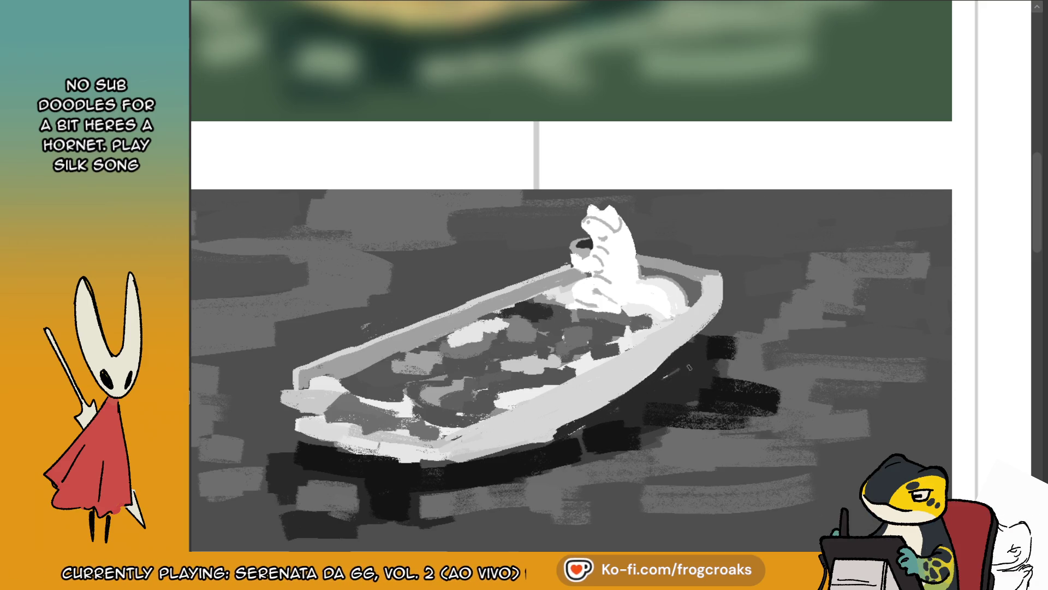
pyautogui.moveTo(655, 371); pyautogui.dragTo(475, 453)
pyautogui.moveTo(549, 440); pyautogui.dragTo(446, 465)
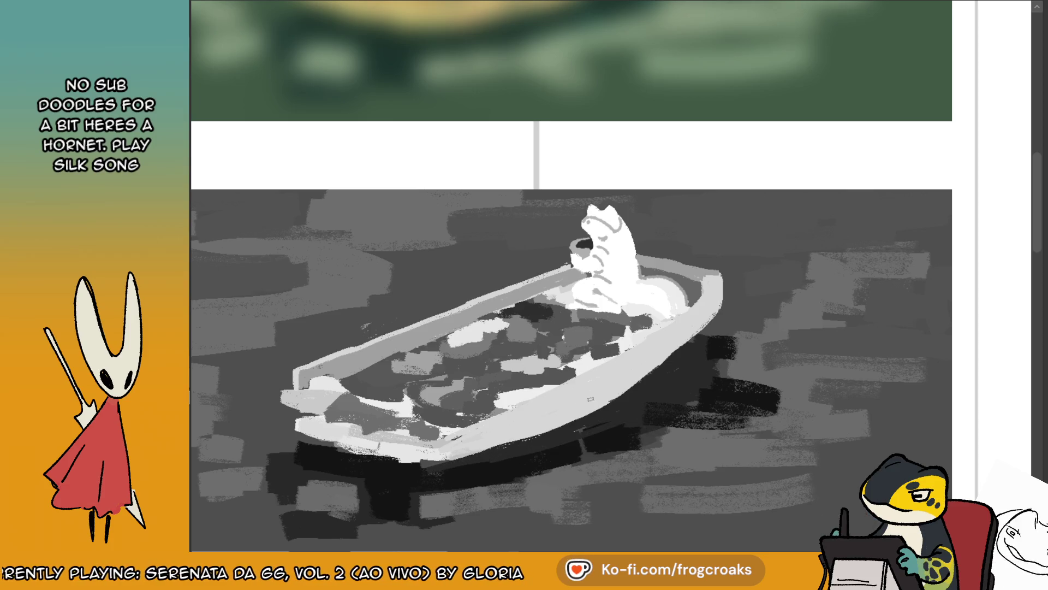
pyautogui.scroll(-5, 647, 345)
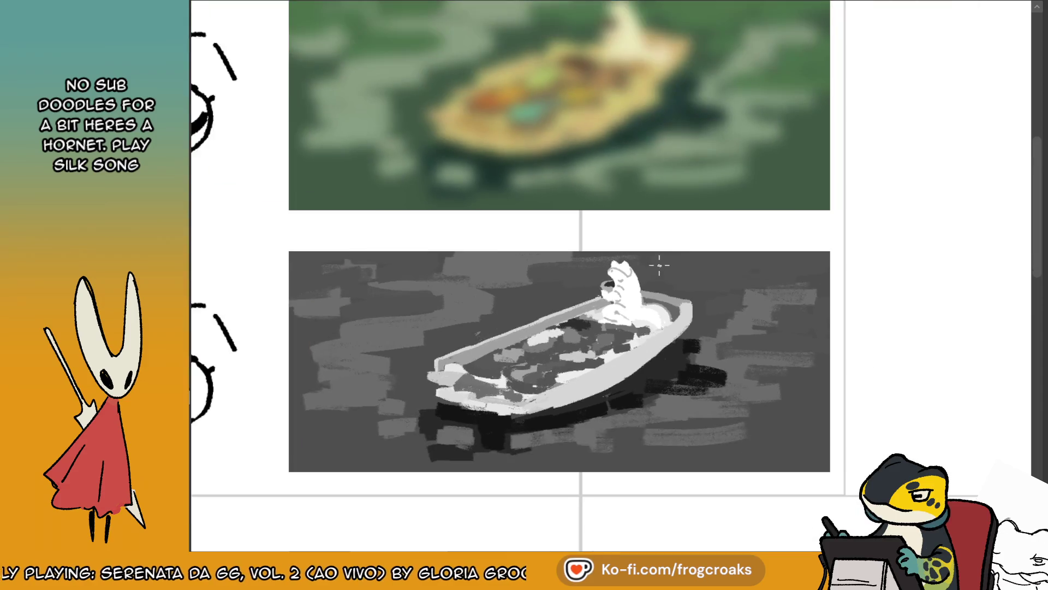
pyautogui.scroll(1, 546, 327)
pyautogui.scroll(-1, 490, 326)
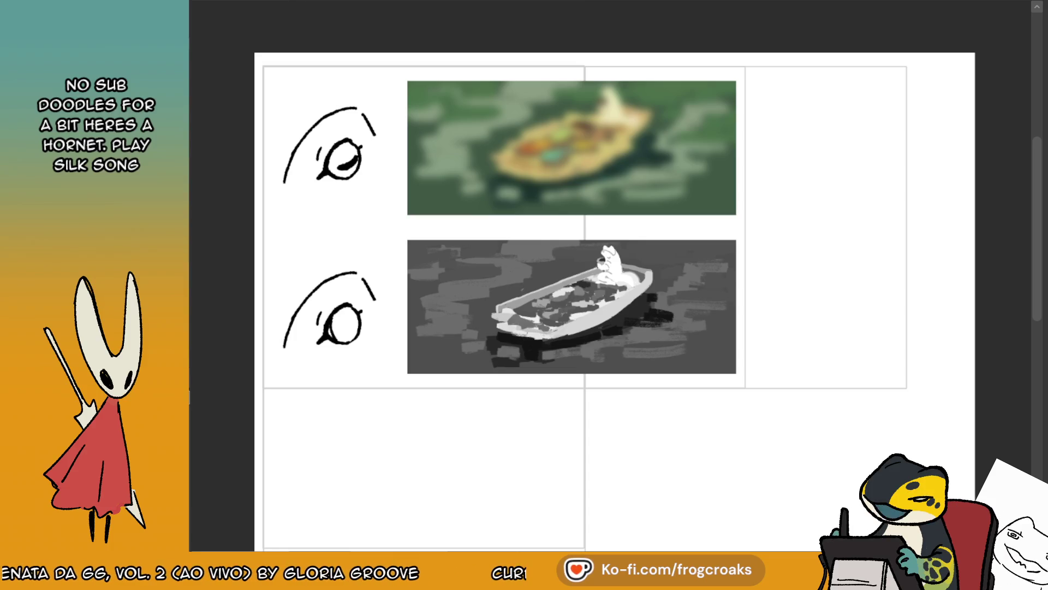
pyautogui.scroll(2, 463, 381)
pyautogui.scroll(-2, 611, 273)
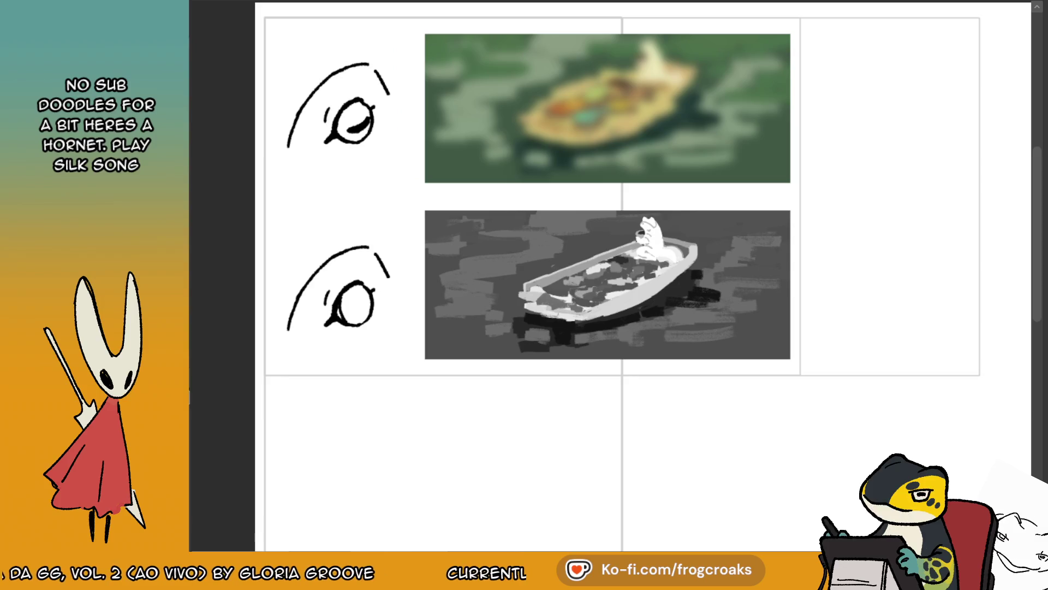
pyautogui.scroll(4, 546, 273)
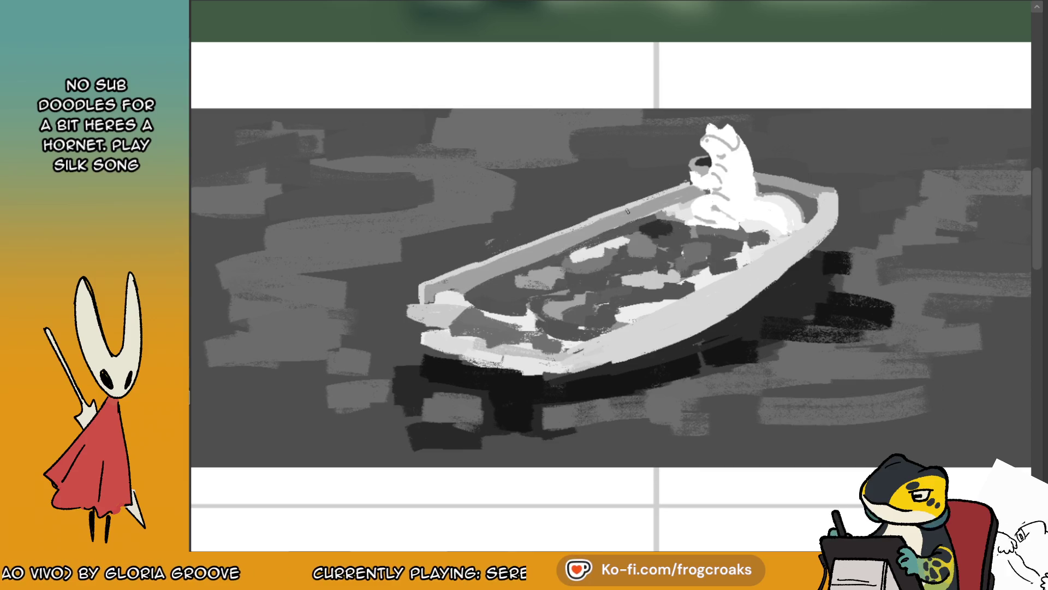
# - Cover the food and light patches inside the boat with dark grey
pyautogui.moveTo(571, 271)
pyautogui.mouseDown()
pyautogui.moveTo(658, 228)
pyautogui.moveTo(683, 258)
pyautogui.moveTo(537, 296)
pyautogui.moveTo(587, 321)
pyautogui.mouseUp()
pyautogui.moveTo(655, 279)
pyautogui.mouseDown()
pyautogui.moveTo(544, 311)
pyautogui.moveTo(601, 312)
pyautogui.moveTo(694, 262)
pyautogui.mouseUp()
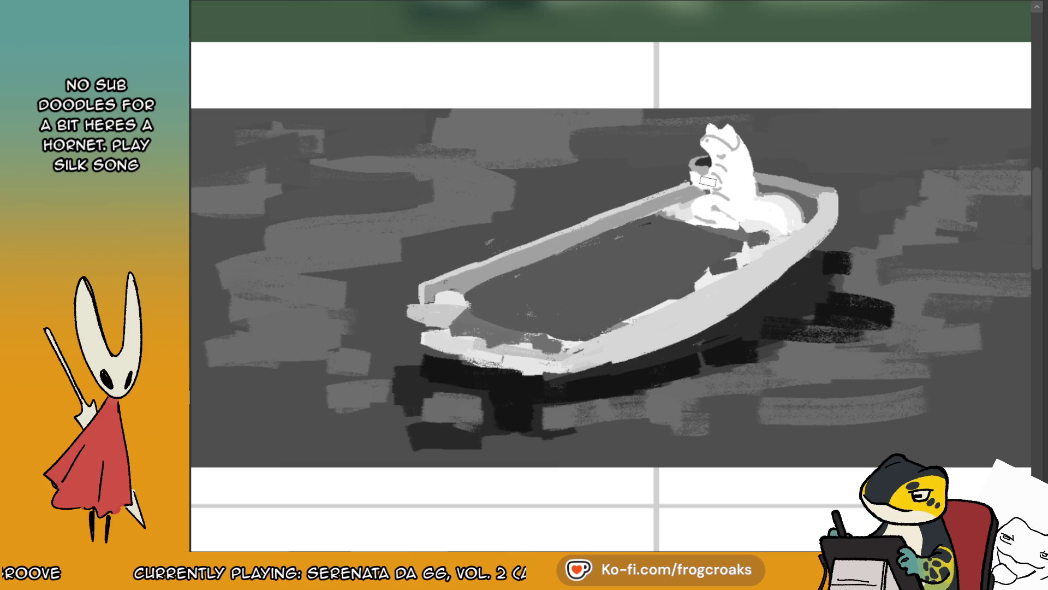
pyautogui.moveTo(636, 306); pyautogui.dragTo(730, 257)
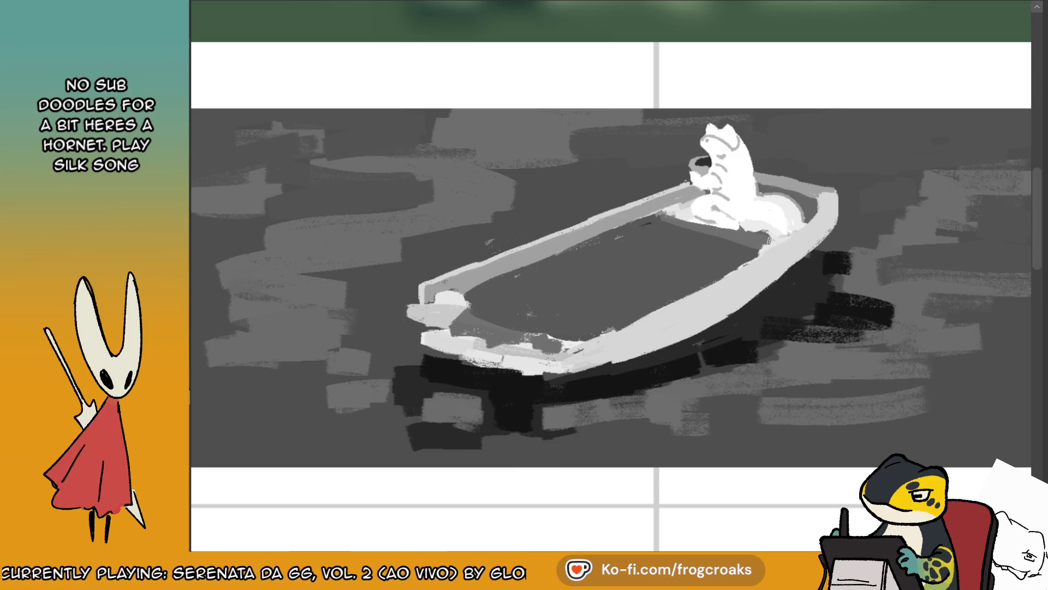
# - Lighten the frog's base and paint a dark line along the boat's inner edge; undo a trial seat stroke
pyautogui.moveTo(677, 215)
pyautogui.mouseDown()
pyautogui.moveTo(666, 218)
pyautogui.moveTo(757, 250)
pyautogui.mouseUp()
pyautogui.keyDown('ctrl'); pyautogui.click(677, 211); pyautogui.keyUp('ctrl')
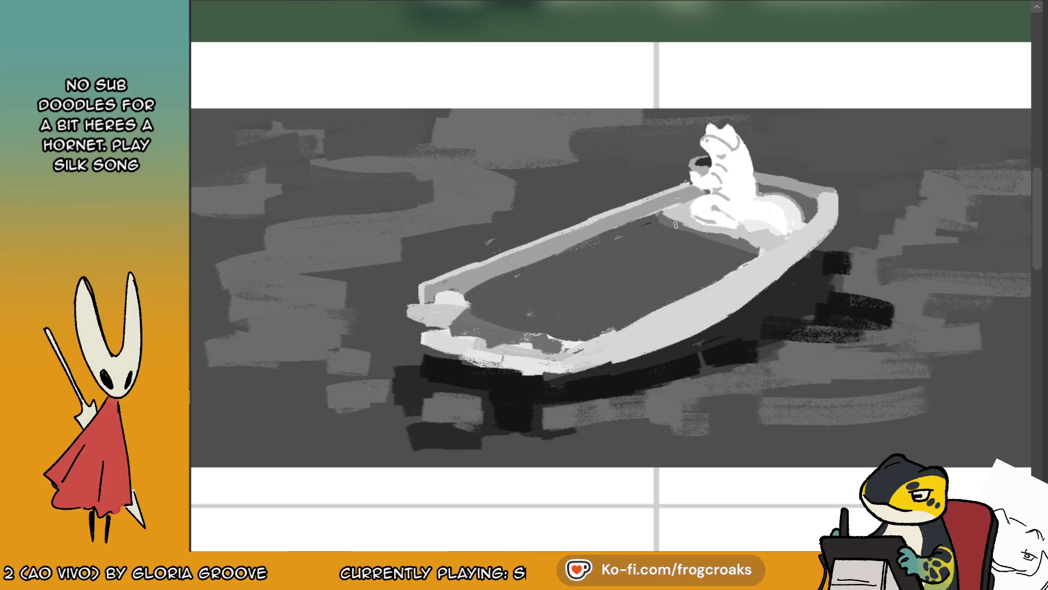
pyautogui.moveTo(668, 218); pyautogui.dragTo(729, 237)
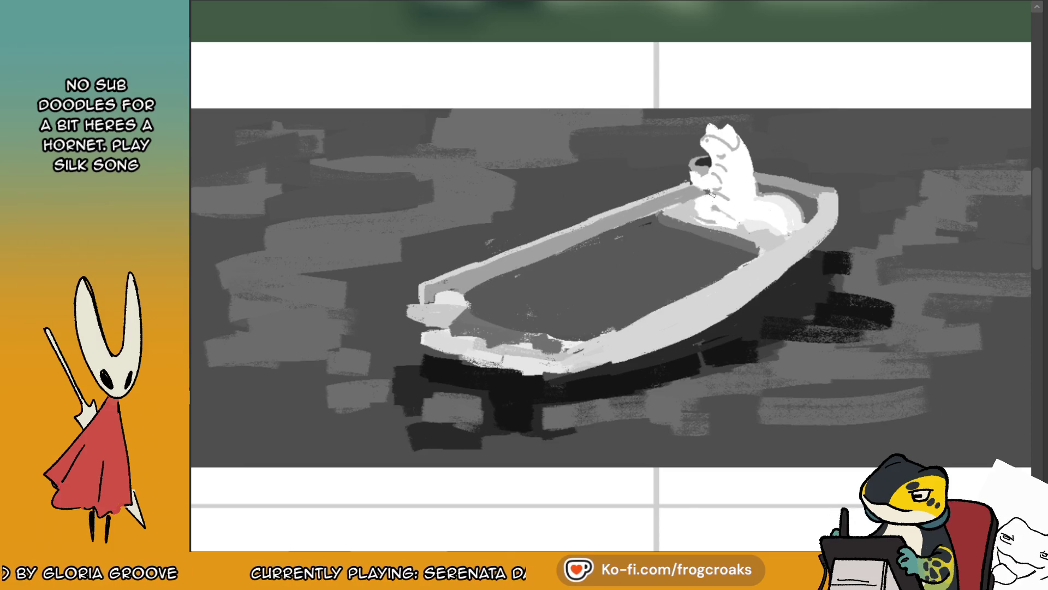
pyautogui.press('h')
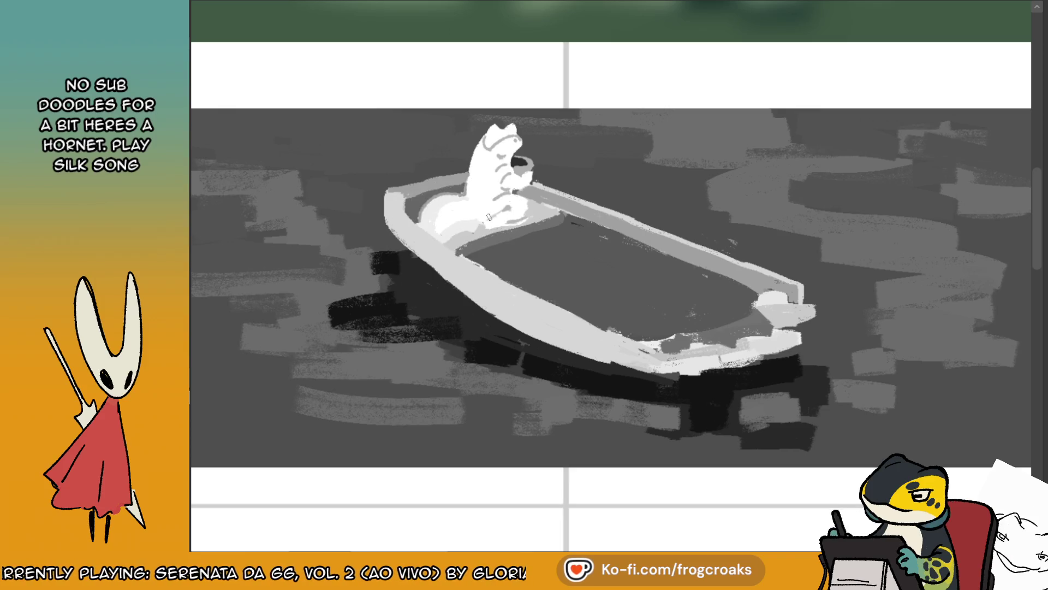
pyautogui.moveTo(583, 225); pyautogui.dragTo(509, 263)
pyautogui.hotkey('ctrl', 'z')
# - Redraw the seat as a thin stroke, lighten the boat's near side, and whiten around the frog
pyautogui.moveTo(588, 229)
pyautogui.mouseDown()
pyautogui.moveTo(497, 265)
pyautogui.moveTo(589, 226)
pyautogui.mouseUp()
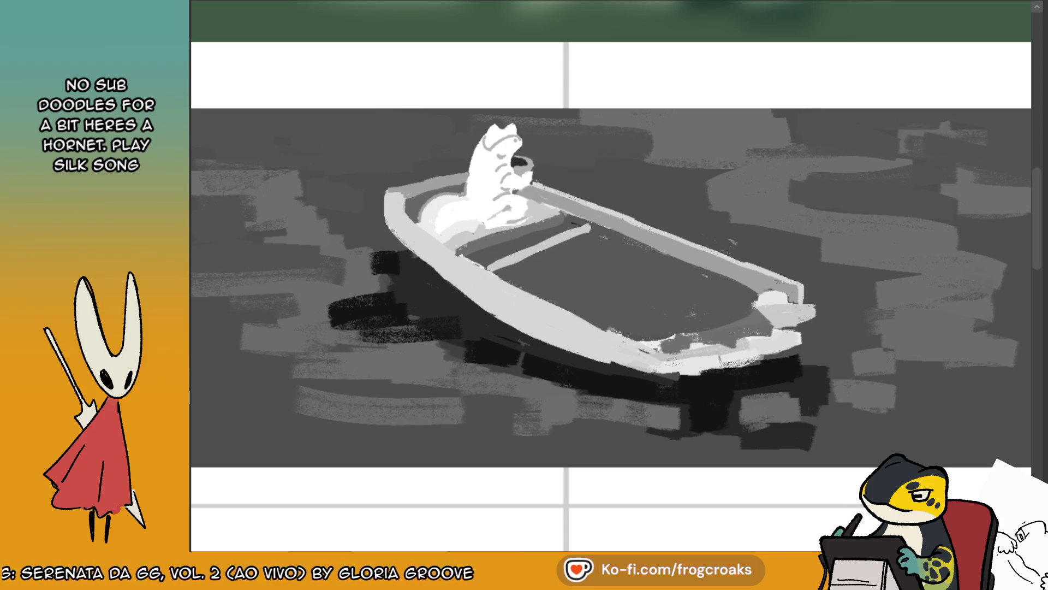
pyautogui.press('m')
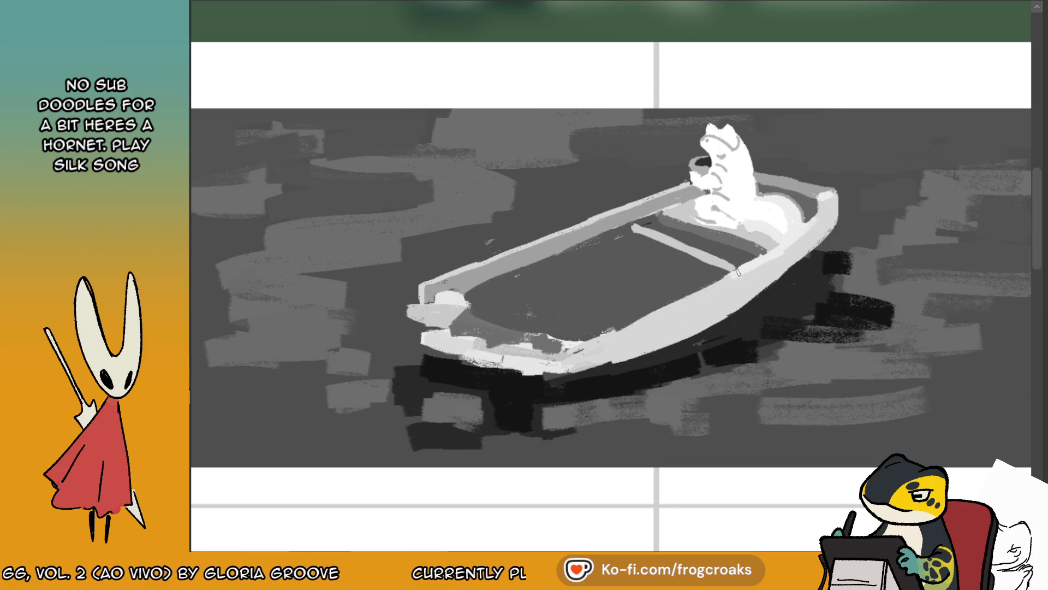
pyautogui.moveTo(648, 320)
pyautogui.mouseDown()
pyautogui.moveTo(571, 355)
pyautogui.moveTo(709, 288)
pyautogui.mouseUp()
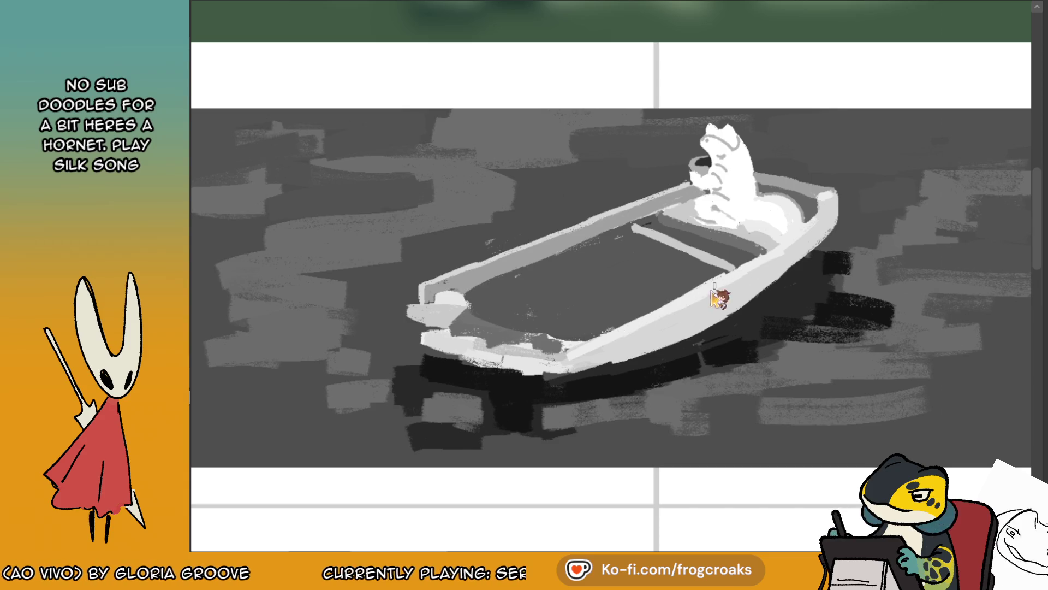
pyautogui.keyDown('alt'); pyautogui.click(809, 210); pyautogui.keyUp('alt')
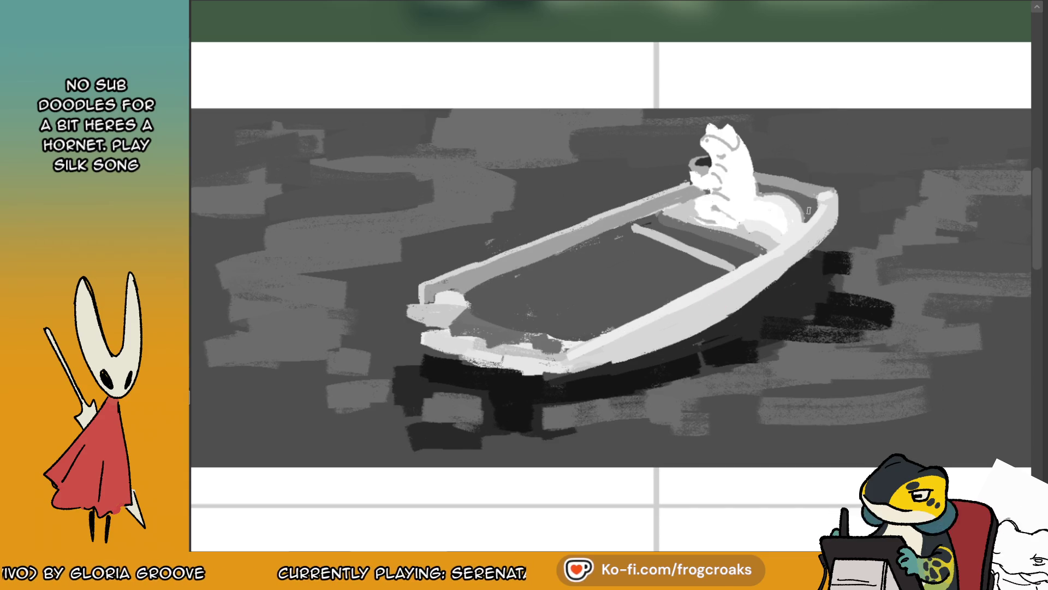
pyautogui.keyDown('alt'); pyautogui.click(770, 244); pyautogui.keyUp('alt')
pyautogui.moveTo(776, 238)
pyautogui.mouseDown()
pyautogui.moveTo(758, 216)
pyautogui.moveTo(808, 229)
pyautogui.moveTo(789, 236)
pyautogui.mouseUp()
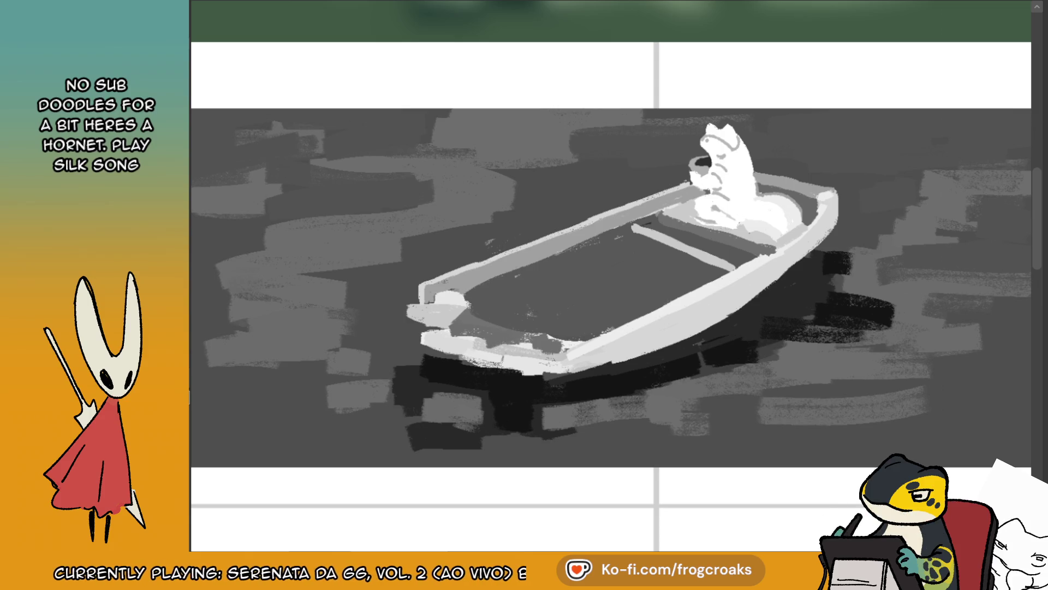
# - Paint a light straight bench across the boat's interior, redoing the first attempt
pyautogui.click(676, 244)
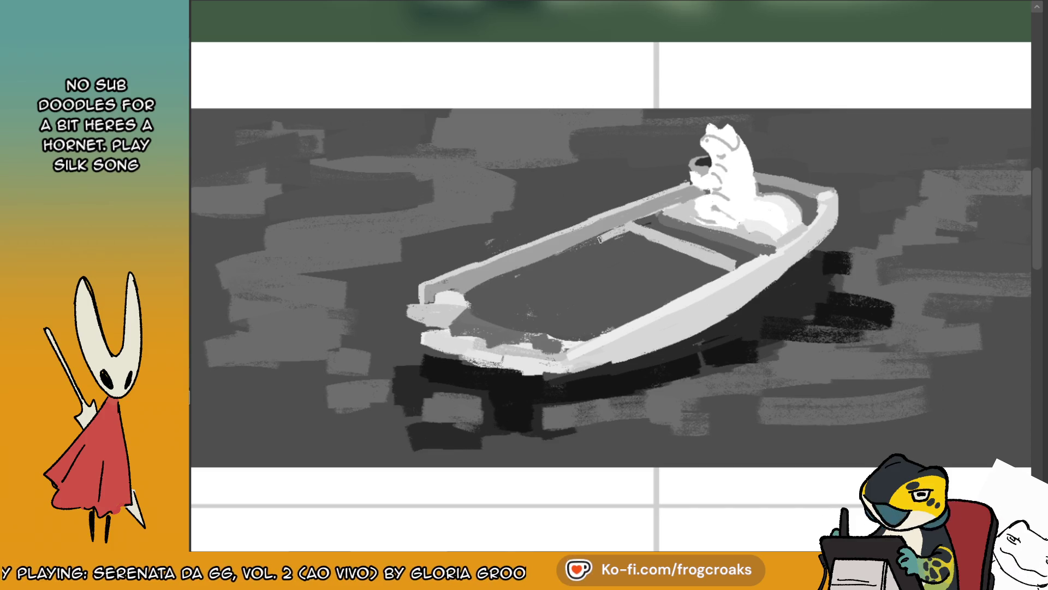
pyautogui.moveTo(578, 240)
pyautogui.mouseDown()
pyautogui.moveTo(494, 274)
pyautogui.moveTo(553, 299)
pyautogui.mouseUp()
pyautogui.hotkey('ctrl', 'z')
pyautogui.moveTo(494, 274)
pyautogui.mouseDown()
pyautogui.moveTo(593, 311)
pyautogui.moveTo(719, 268)
pyautogui.moveTo(584, 241)
pyautogui.moveTo(524, 273)
pyautogui.moveTo(596, 306)
pyautogui.moveTo(607, 257)
pyautogui.moveTo(553, 279)
pyautogui.moveTo(655, 268)
pyautogui.moveTo(644, 240)
pyautogui.moveTo(709, 263)
pyautogui.mouseUp()
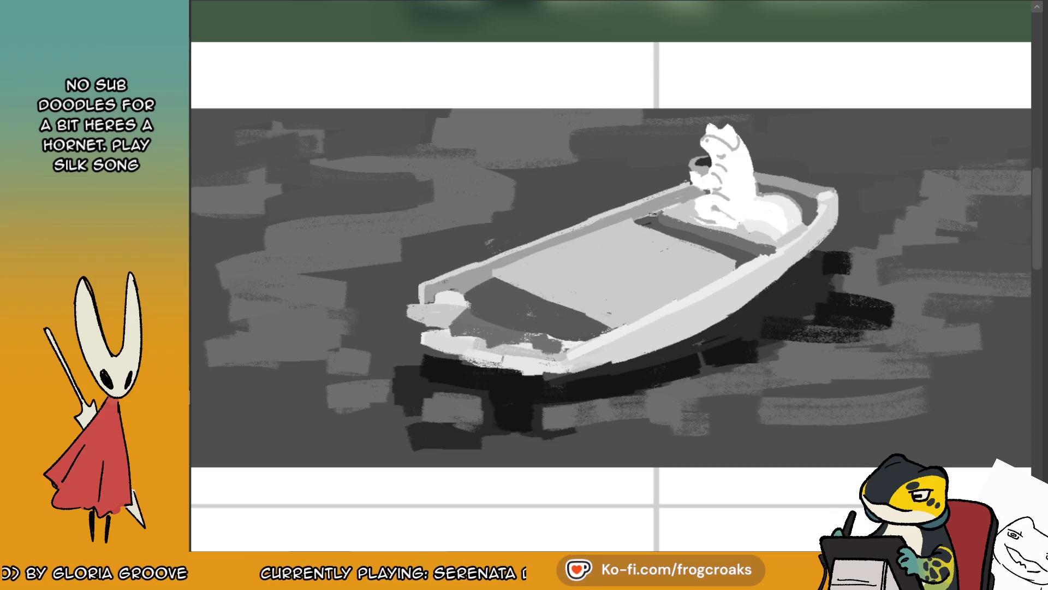
# - Sample a grey and paint a lighter floor band across the boat's interior
pyautogui.keyDown('ctrl'); pyautogui.click(704, 232); pyautogui.keyUp('ctrl')
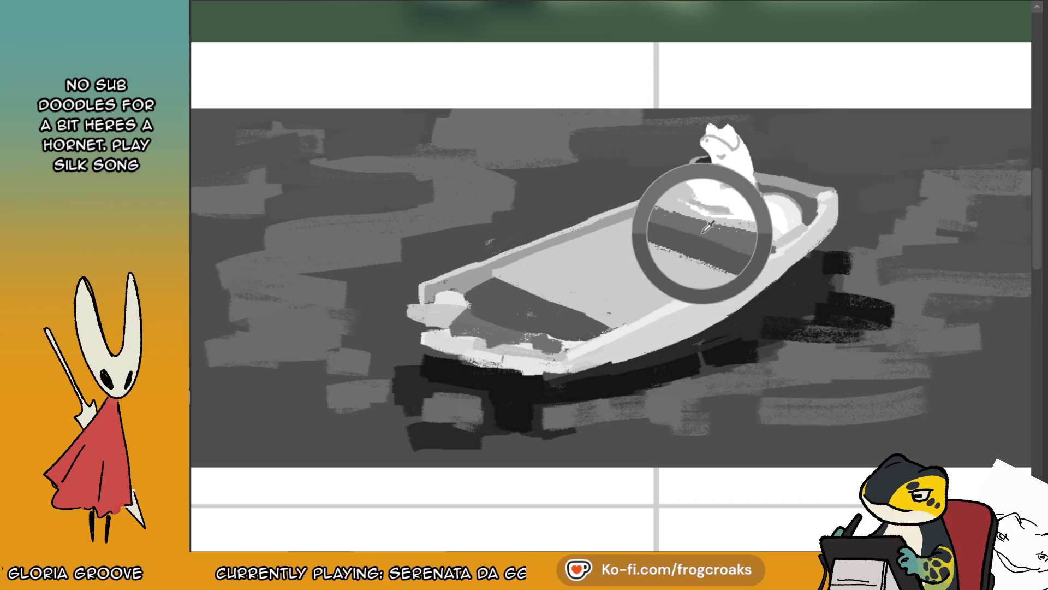
pyautogui.moveTo(492, 280); pyautogui.dragTo(606, 326)
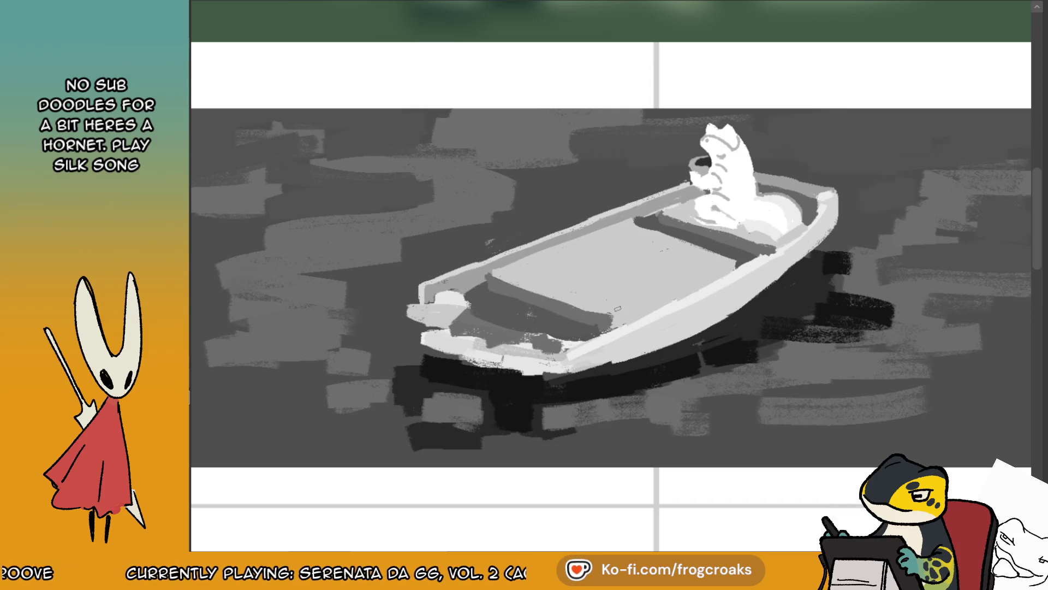
pyautogui.press('m')
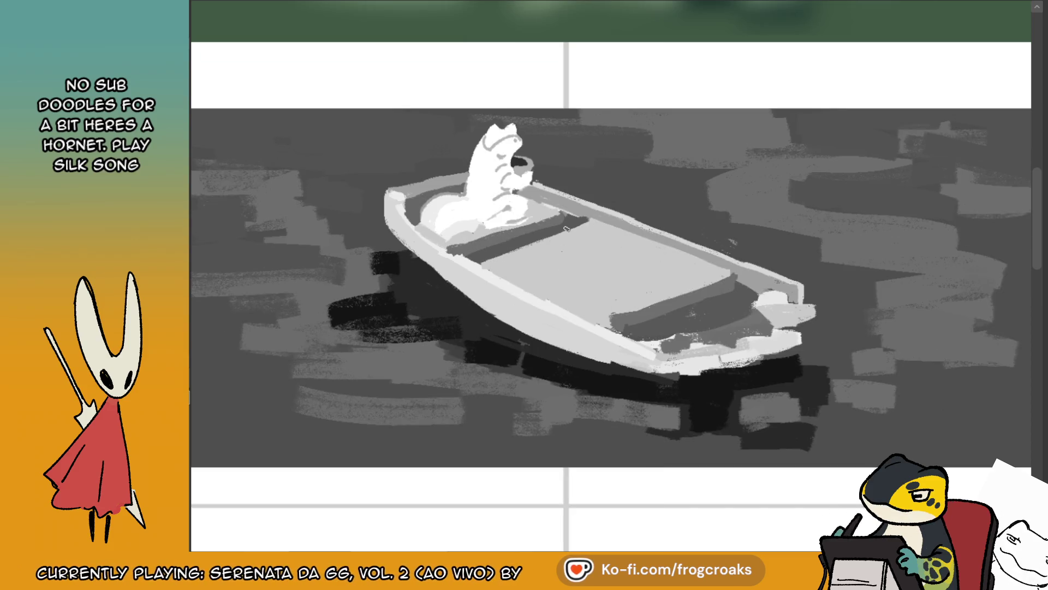
pyautogui.scroll(-5, 566, 229)
pyautogui.scroll(1, 574, 239)
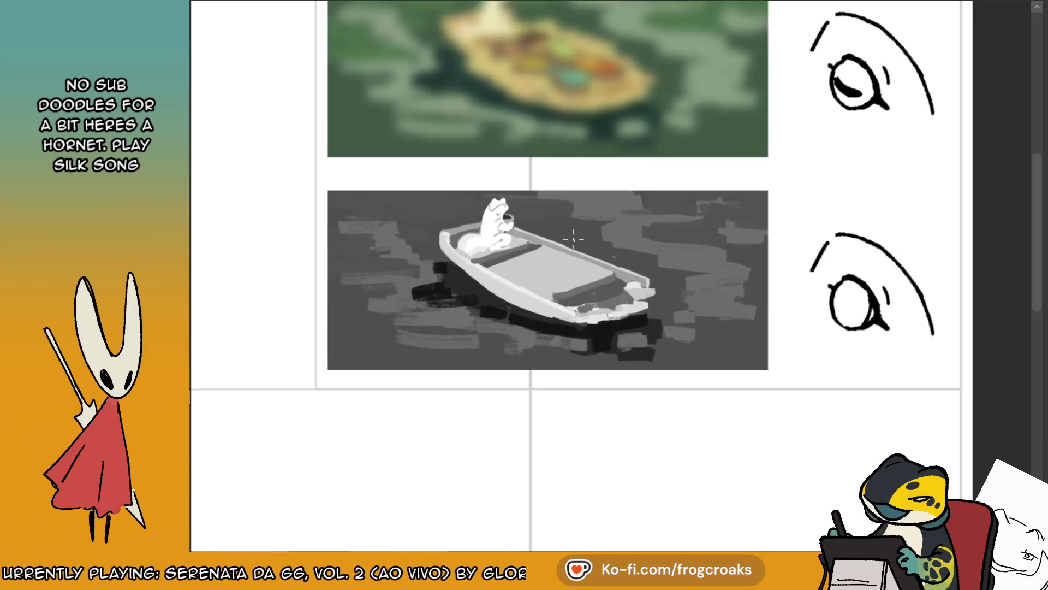
# - Extend the dark bench plank, darken the seat near the frog, and stroke the left deck dark
pyautogui.scroll(3, 573, 239)
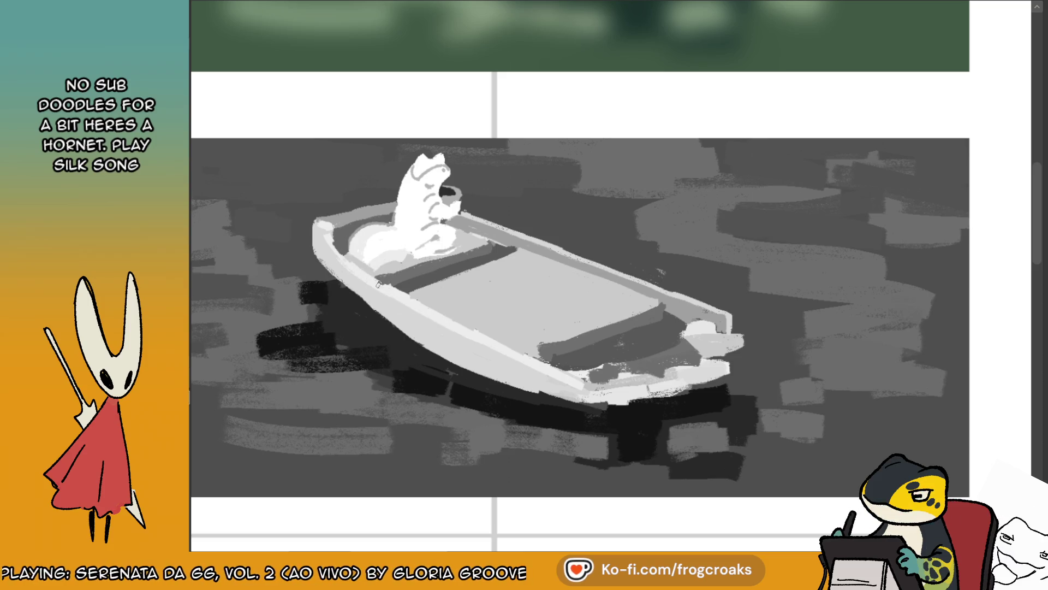
pyautogui.press('m')
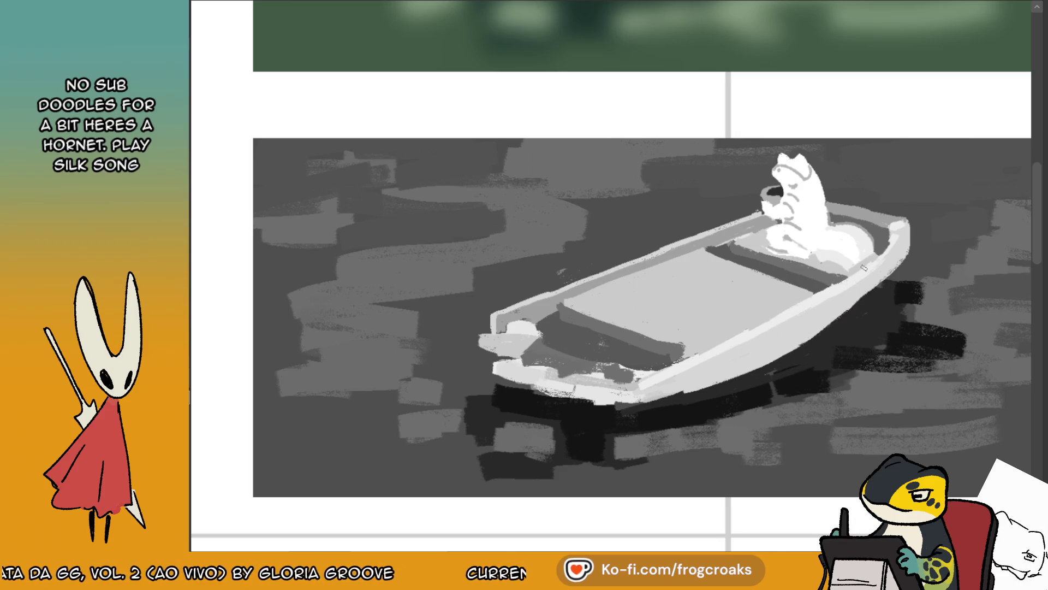
pyautogui.moveTo(696, 351); pyautogui.dragTo(679, 356)
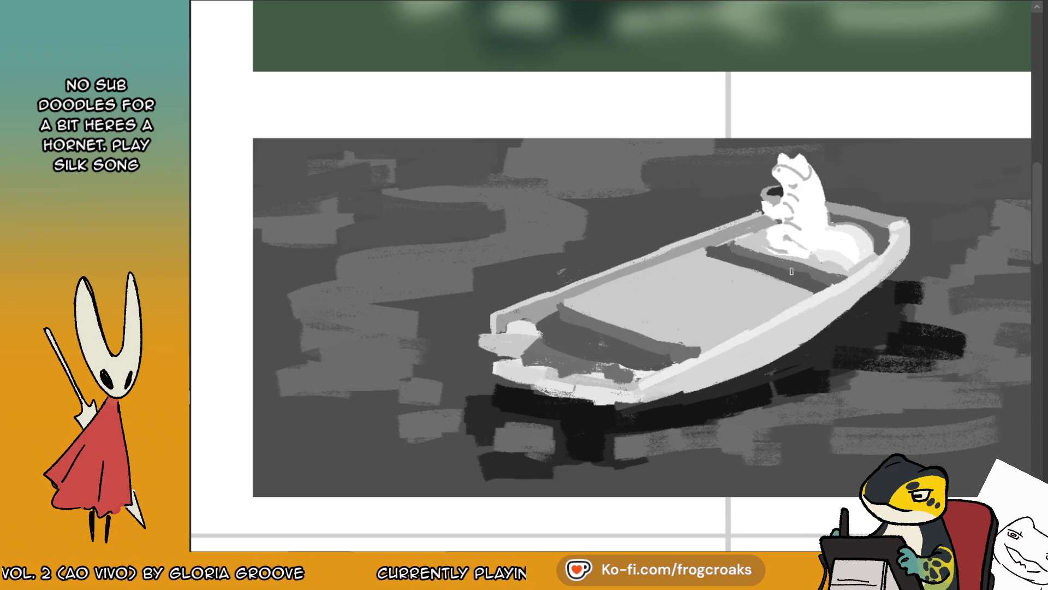
pyautogui.moveTo(770, 259); pyautogui.dragTo(682, 270)
pyautogui.keyDown('alt'); pyautogui.click(729, 232); pyautogui.keyUp('alt')
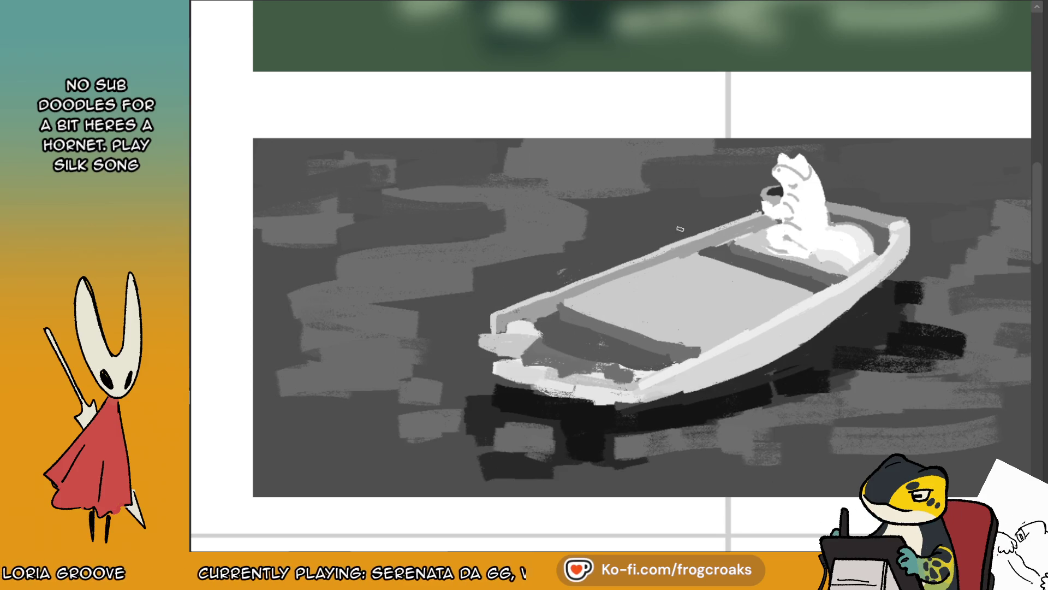
pyautogui.moveTo(560, 325); pyautogui.dragTo(540, 321)
# - Using the water's dark shadow colour, shade the inner seat edge, stern and bow, then paint a deck oval
pyautogui.keyDown('alt'); pyautogui.click(479, 409); pyautogui.keyUp('alt')
pyautogui.moveTo(724, 257)
pyautogui.mouseDown()
pyautogui.moveTo(707, 252)
pyautogui.moveTo(824, 289)
pyautogui.mouseUp()
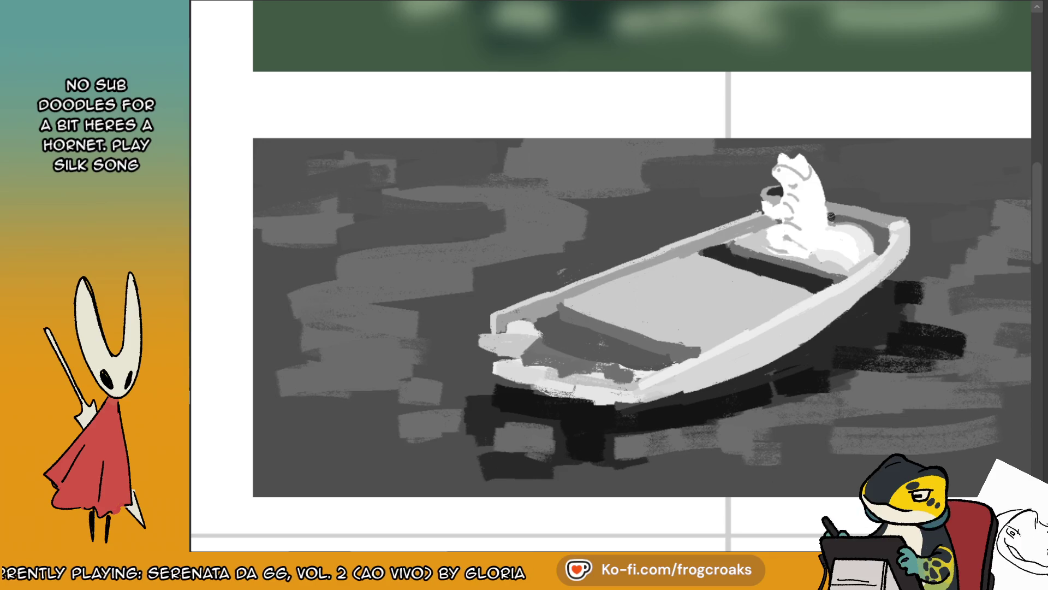
pyautogui.moveTo(868, 221)
pyautogui.mouseDown()
pyautogui.moveTo(880, 246)
pyautogui.moveTo(885, 236)
pyautogui.mouseUp()
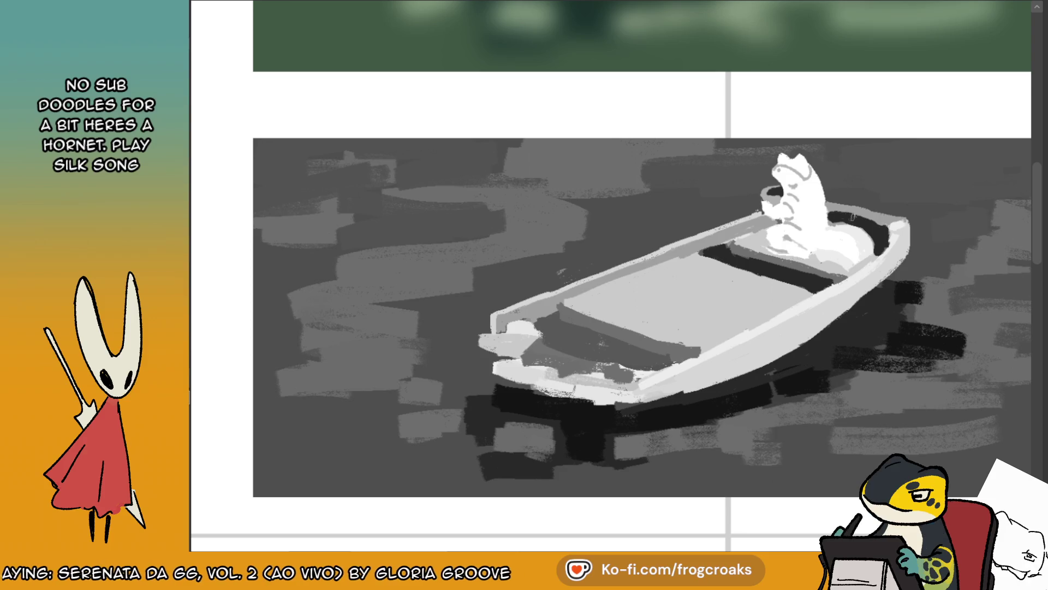
pyautogui.moveTo(537, 325)
pyautogui.mouseDown()
pyautogui.moveTo(581, 355)
pyautogui.moveTo(548, 322)
pyautogui.moveTo(678, 362)
pyautogui.moveTo(584, 363)
pyautogui.moveTo(579, 336)
pyautogui.moveTo(655, 357)
pyautogui.moveTo(626, 353)
pyautogui.mouseUp()
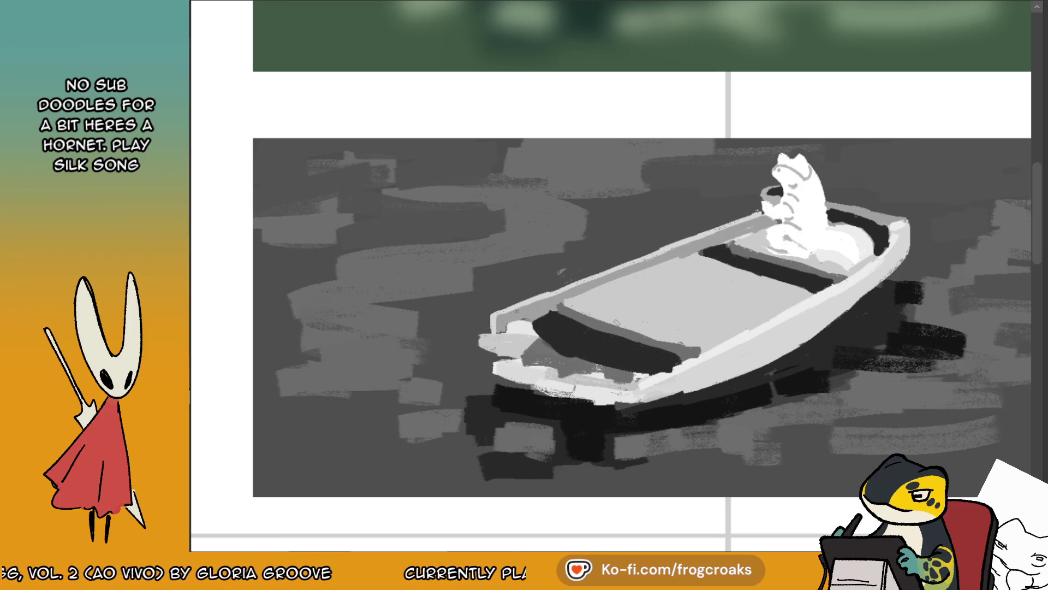
pyautogui.moveTo(584, 295)
pyautogui.mouseDown()
pyautogui.moveTo(620, 289)
pyautogui.moveTo(586, 300)
pyautogui.moveTo(604, 295)
pyautogui.mouseUp()
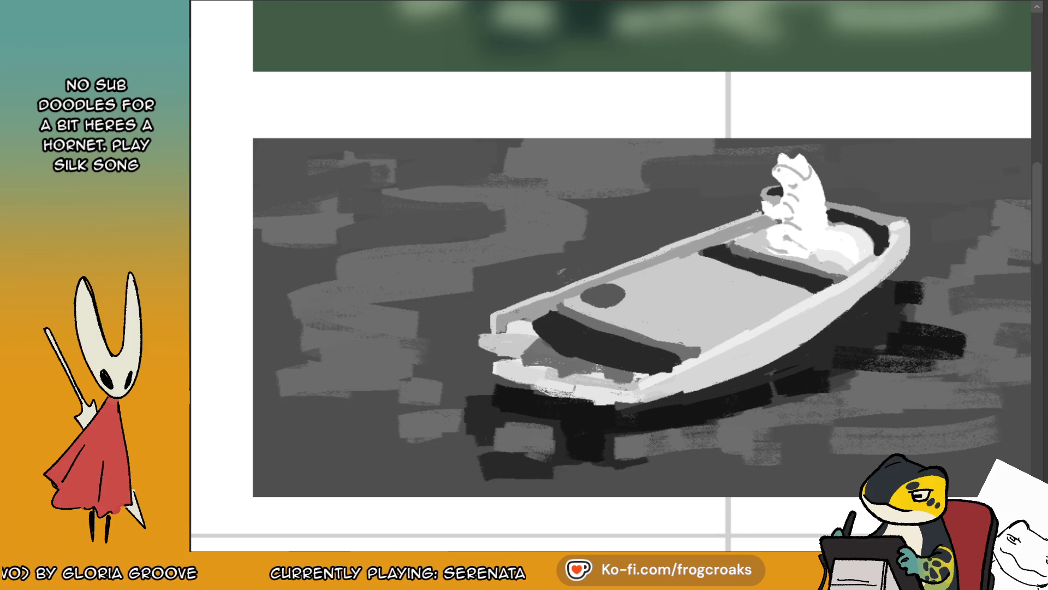
# - Add more dark ovals and a ring higher on the deck, removing a stray light bench stroke
pyautogui.moveTo(636, 300)
pyautogui.mouseDown()
pyautogui.moveTo(614, 309)
pyautogui.moveTo(650, 307)
pyautogui.moveTo(633, 314)
pyautogui.moveTo(635, 300)
pyautogui.moveTo(704, 332)
pyautogui.moveTo(718, 317)
pyautogui.moveTo(694, 328)
pyautogui.moveTo(705, 326)
pyautogui.mouseUp()
pyautogui.moveTo(652, 276)
pyautogui.mouseDown()
pyautogui.moveTo(647, 295)
pyautogui.moveTo(658, 287)
pyautogui.moveTo(674, 306)
pyautogui.moveTo(691, 292)
pyautogui.moveTo(710, 306)
pyautogui.mouseUp()
pyautogui.moveTo(668, 266)
pyautogui.mouseDown()
pyautogui.moveTo(666, 276)
pyautogui.moveTo(746, 303)
pyautogui.moveTo(721, 285)
pyautogui.moveTo(731, 284)
pyautogui.mouseUp()
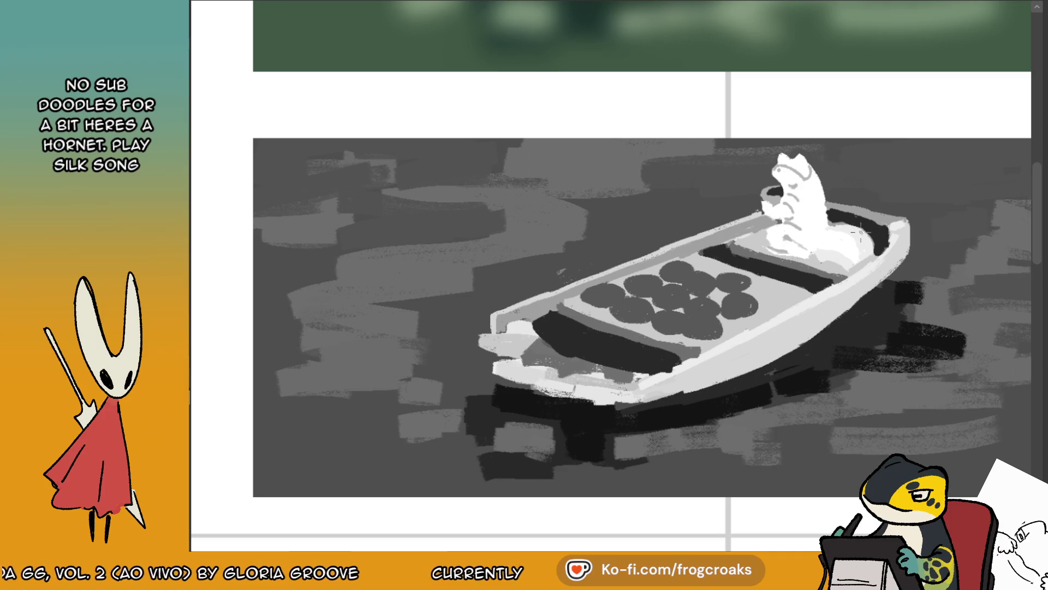
pyautogui.moveTo(873, 197); pyautogui.dragTo(860, 213)
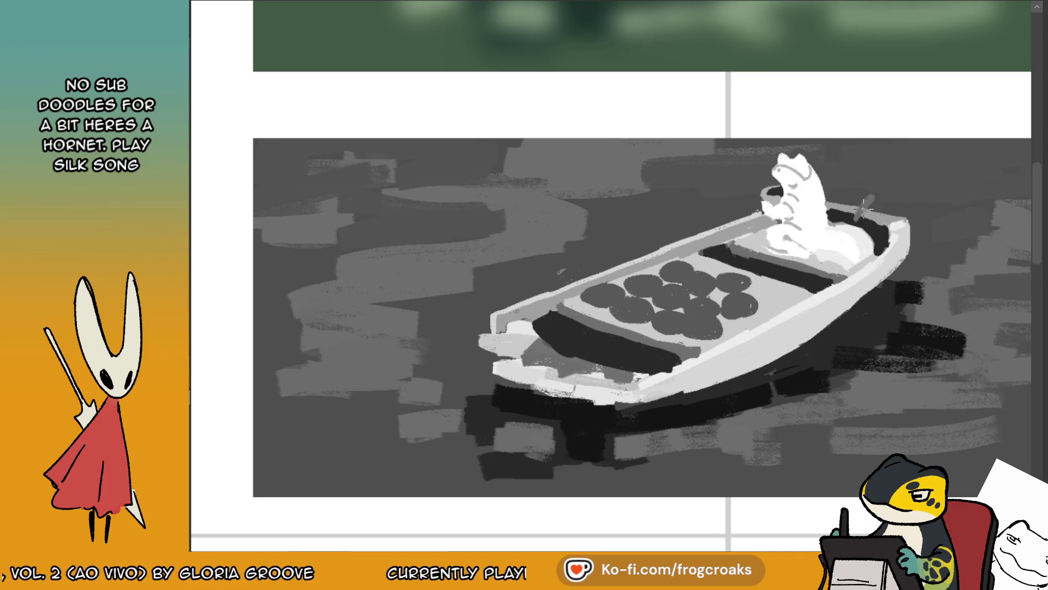
pyautogui.hotkey('ctrl', 'z')
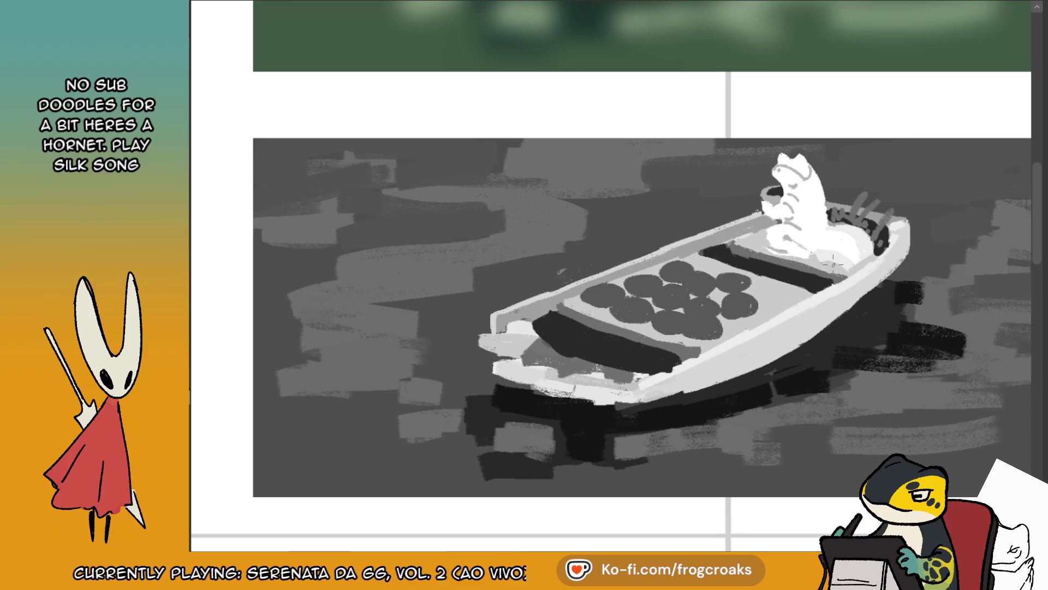
# - Paint a thin light post at the boat's back and dab a dark grey shape by the bench
pyautogui.moveTo(805, 260)
pyautogui.mouseDown()
pyautogui.moveTo(806, 288)
pyautogui.moveTo(814, 268)
pyautogui.moveTo(821, 293)
pyautogui.mouseUp()
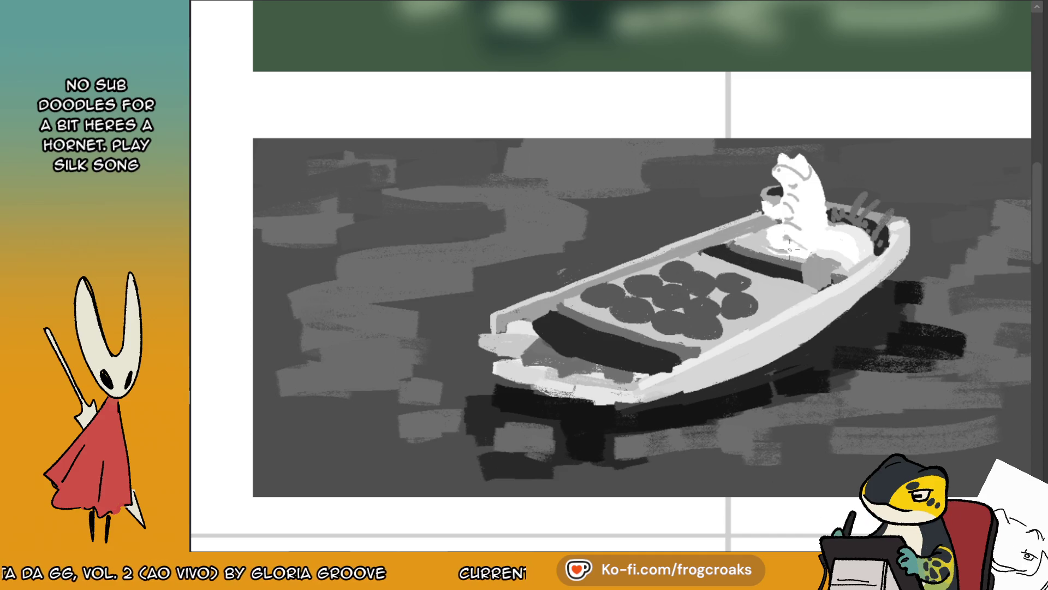
pyautogui.keyDown('ctrl'); pyautogui.click(817, 269); pyautogui.keyUp('ctrl')
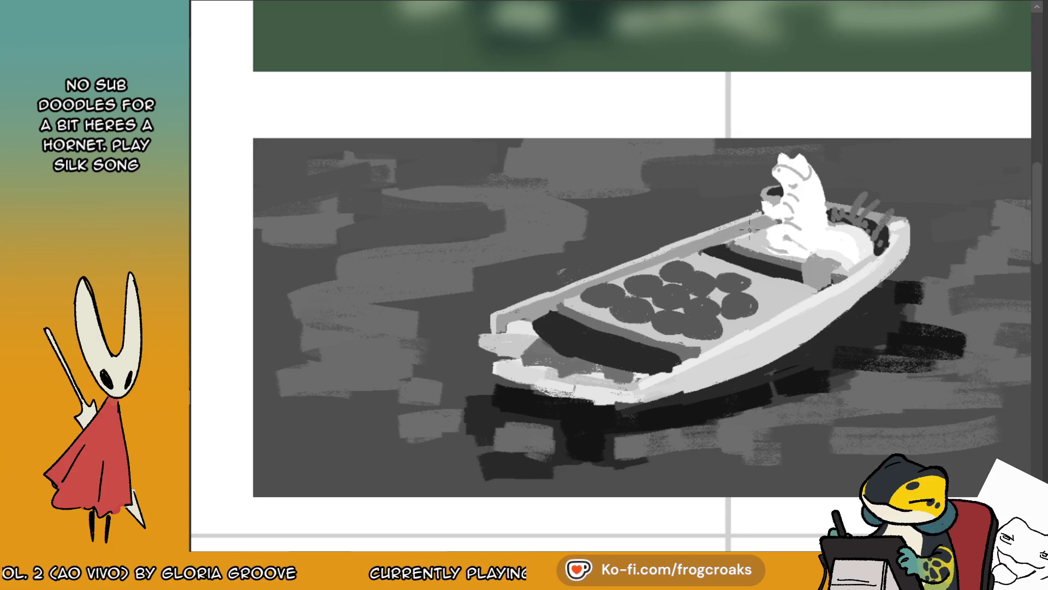
pyautogui.moveTo(727, 241); pyautogui.dragTo(712, 250)
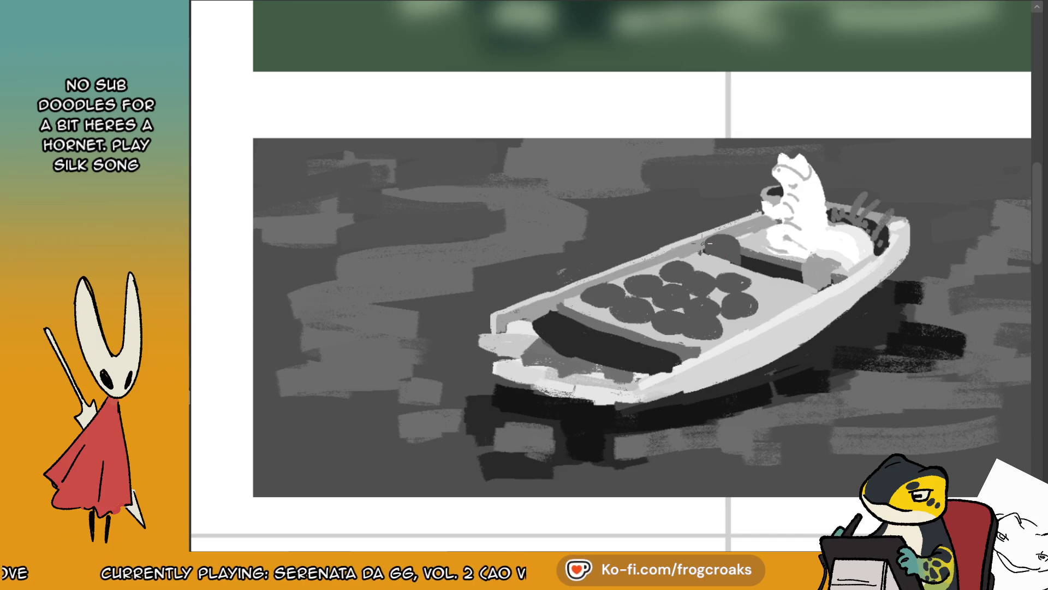
pyautogui.moveTo(722, 233); pyautogui.dragTo(721, 230)
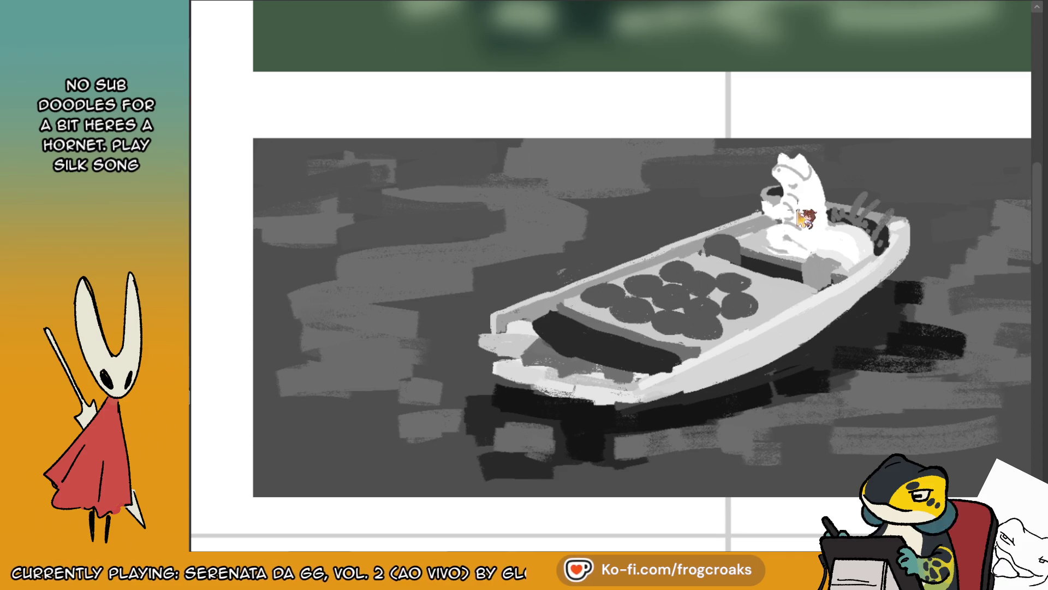
# - Tone down the white left end of the boat, repainting its rim light and darker lower hull edge
pyautogui.click(537, 311)
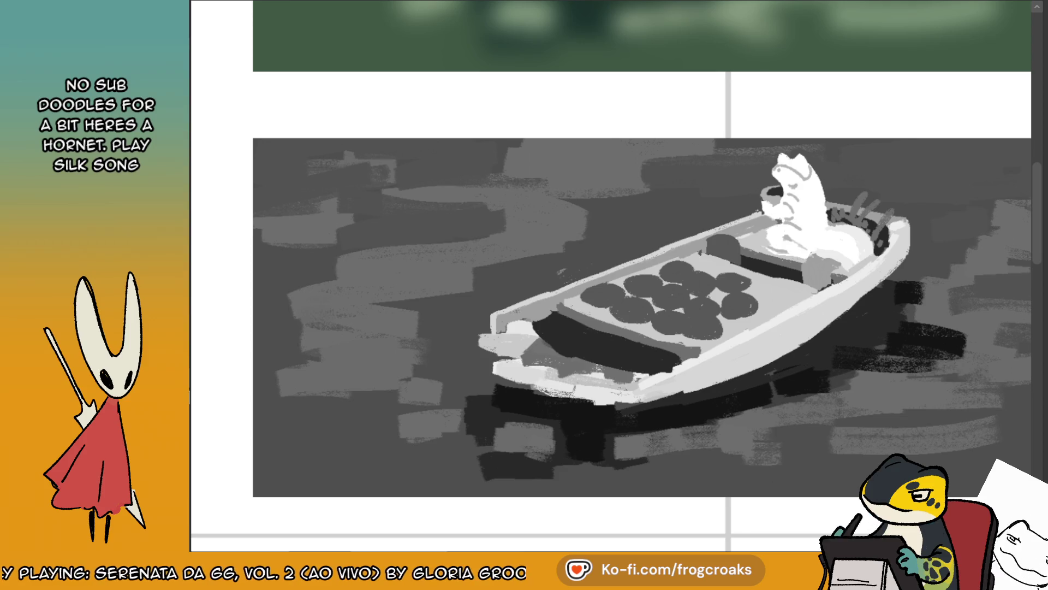
pyautogui.moveTo(549, 342)
pyautogui.mouseDown()
pyautogui.moveTo(527, 330)
pyautogui.moveTo(508, 338)
pyautogui.moveTo(524, 355)
pyautogui.moveTo(493, 335)
pyautogui.mouseUp()
pyautogui.click(493, 335)
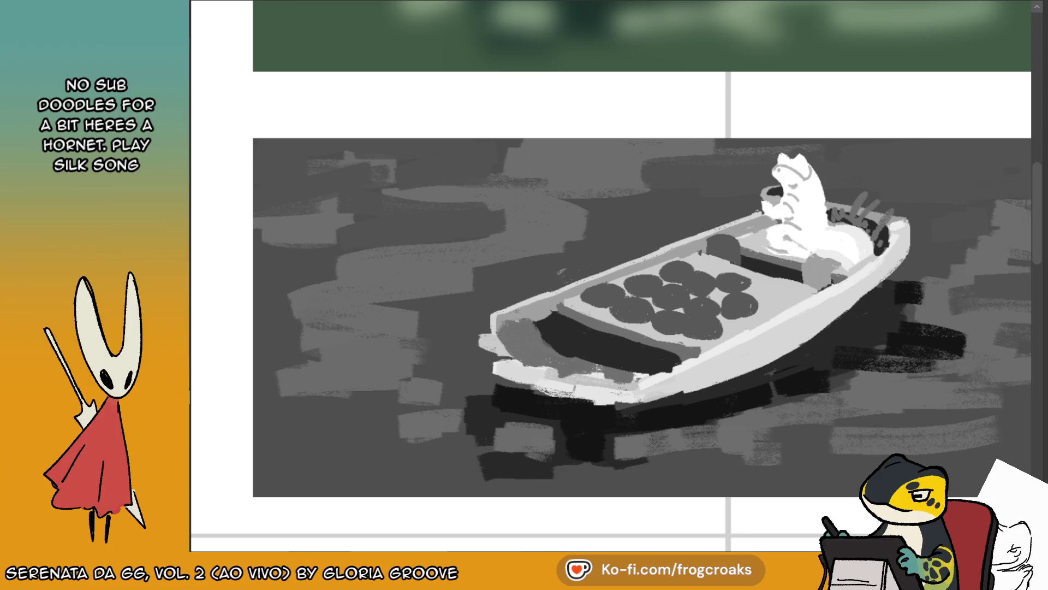
pyautogui.moveTo(501, 346)
pyautogui.mouseDown()
pyautogui.moveTo(519, 359)
pyautogui.moveTo(486, 327)
pyautogui.moveTo(570, 377)
pyautogui.moveTo(625, 389)
pyautogui.mouseUp()
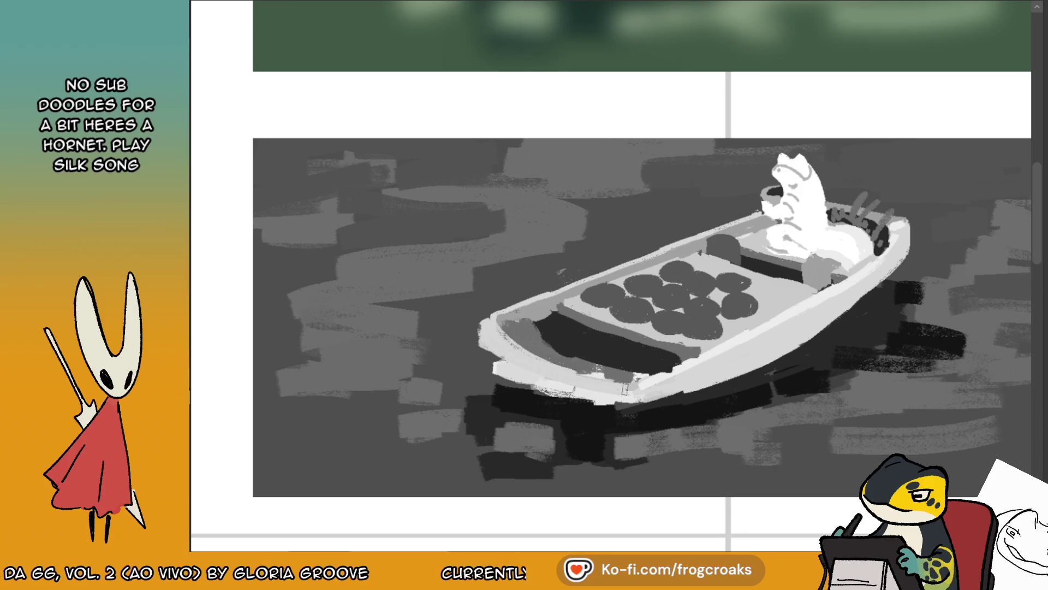
pyautogui.moveTo(493, 359)
pyautogui.mouseDown()
pyautogui.moveTo(557, 396)
pyautogui.moveTo(631, 404)
pyautogui.mouseUp()
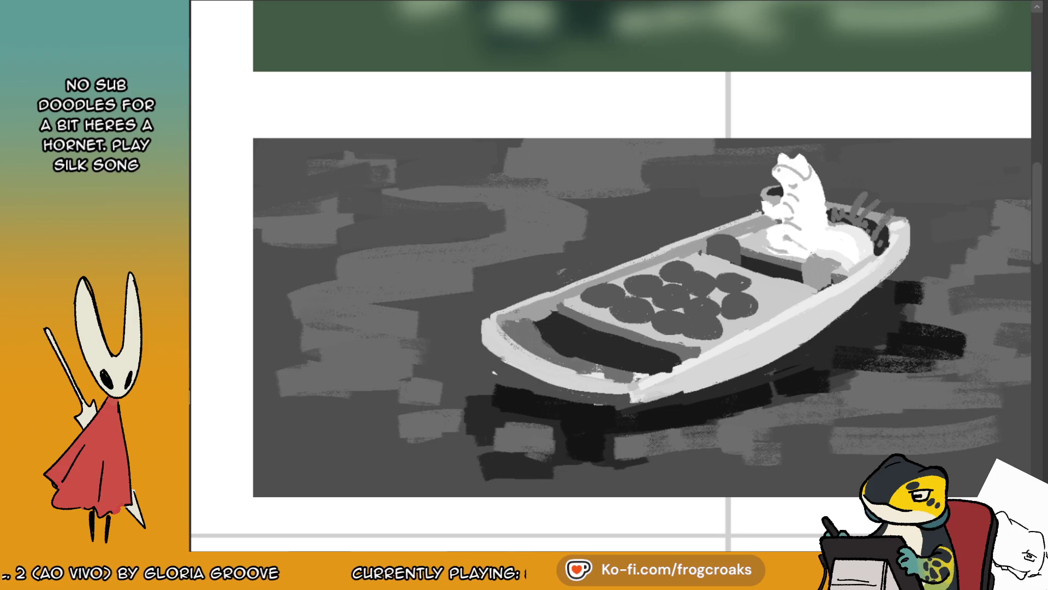
# - On the mirrored view, lighten the lower hull, right inner rim and lower right hull edge
pyautogui.press('m')
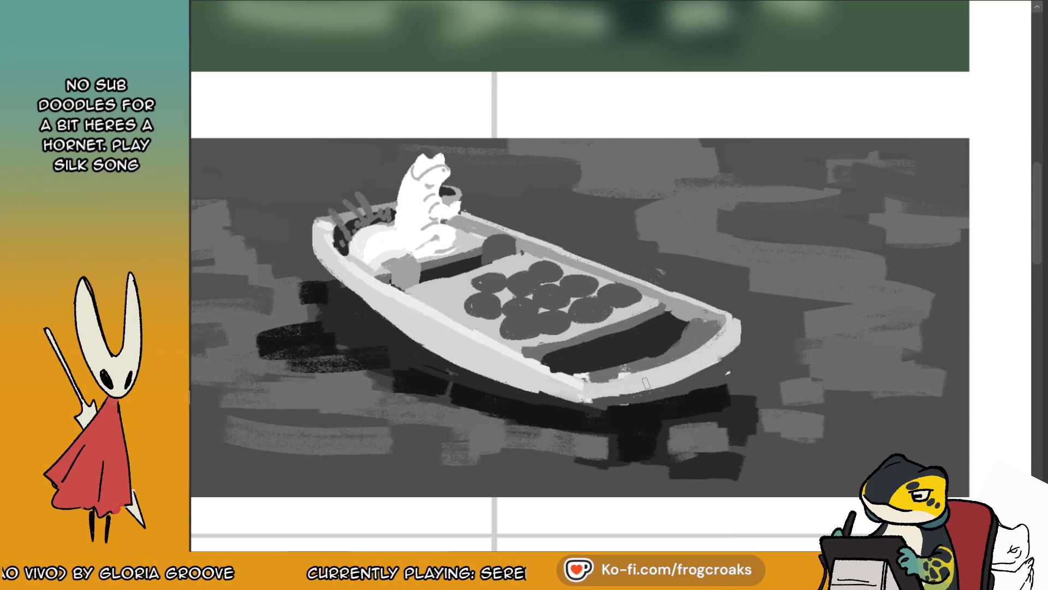
pyautogui.moveTo(579, 383); pyautogui.dragTo(660, 381)
pyautogui.keyDown('alt'); pyautogui.click(584, 390); pyautogui.keyUp('alt')
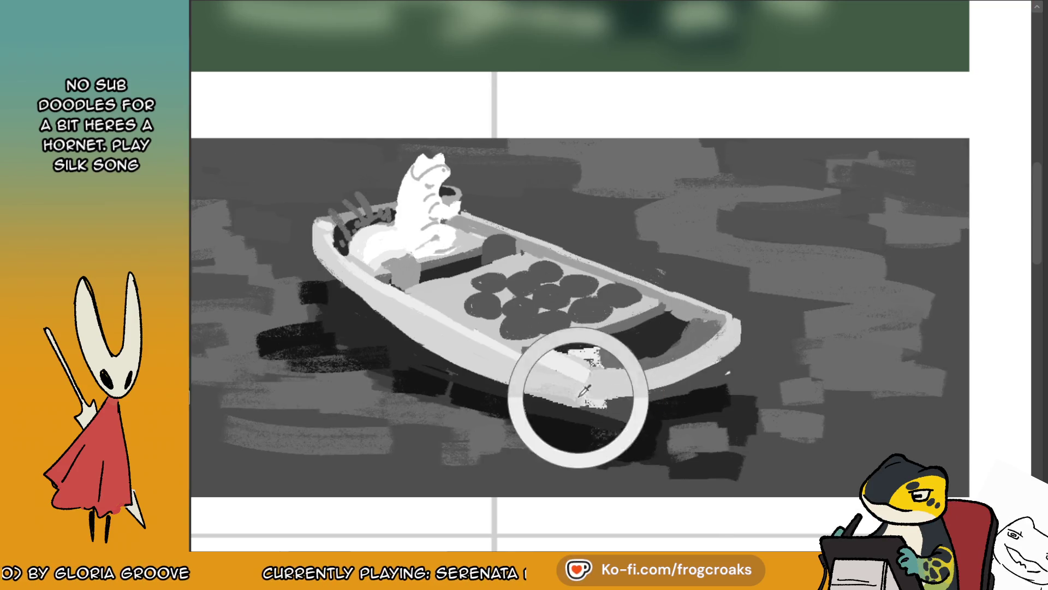
pyautogui.keyDown('alt'); pyautogui.click(693, 306); pyautogui.keyUp('alt')
pyautogui.moveTo(735, 344)
pyautogui.mouseDown()
pyautogui.moveTo(657, 389)
pyautogui.moveTo(682, 385)
pyautogui.mouseUp()
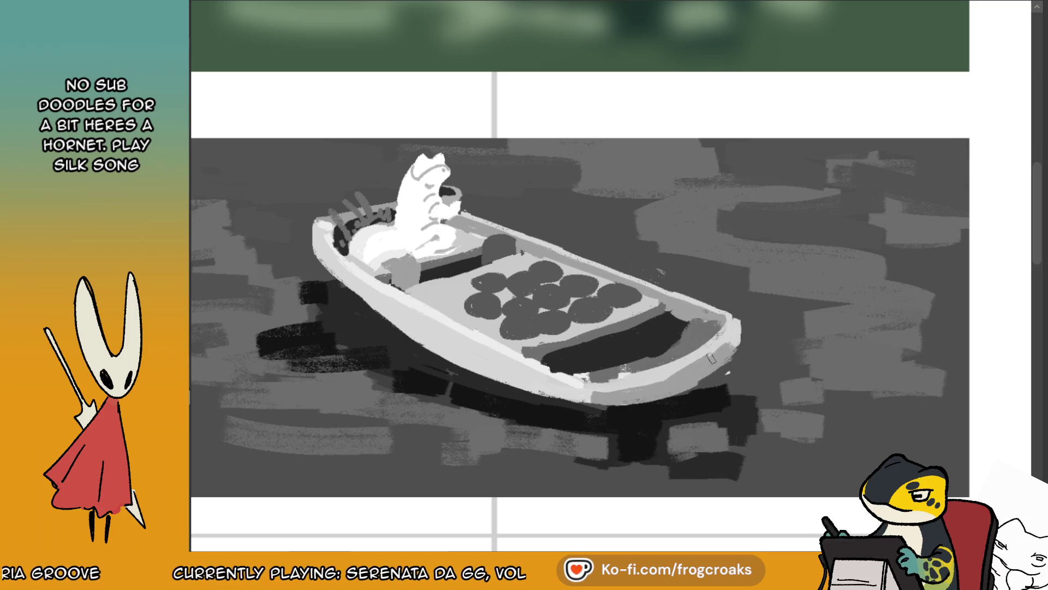
pyautogui.moveTo(723, 380); pyautogui.dragTo(704, 392)
pyautogui.press('m')
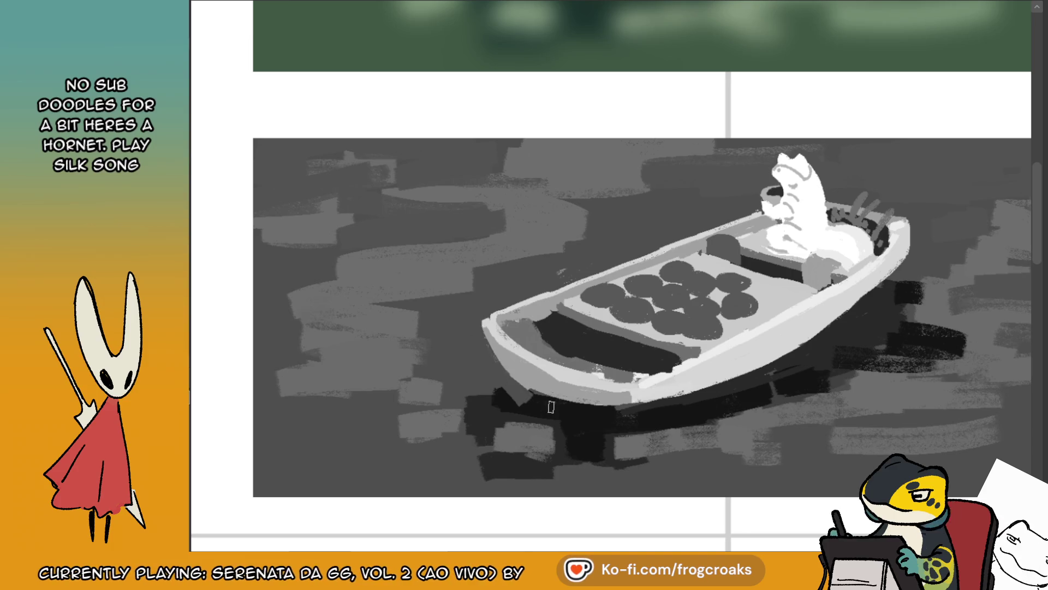
# - Paint dark shadow under the boat's left hull and along its right hull on the water
pyautogui.keyDown('alt'); pyautogui.click(655, 373); pyautogui.keyUp('alt')
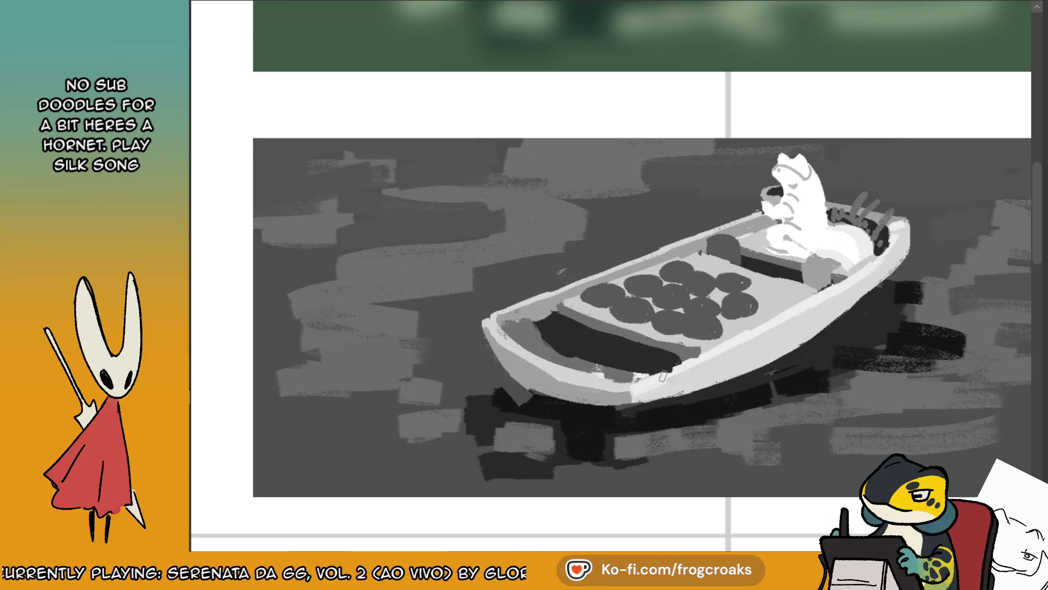
pyautogui.keyDown('alt'); pyautogui.click(631, 394); pyautogui.keyUp('alt')
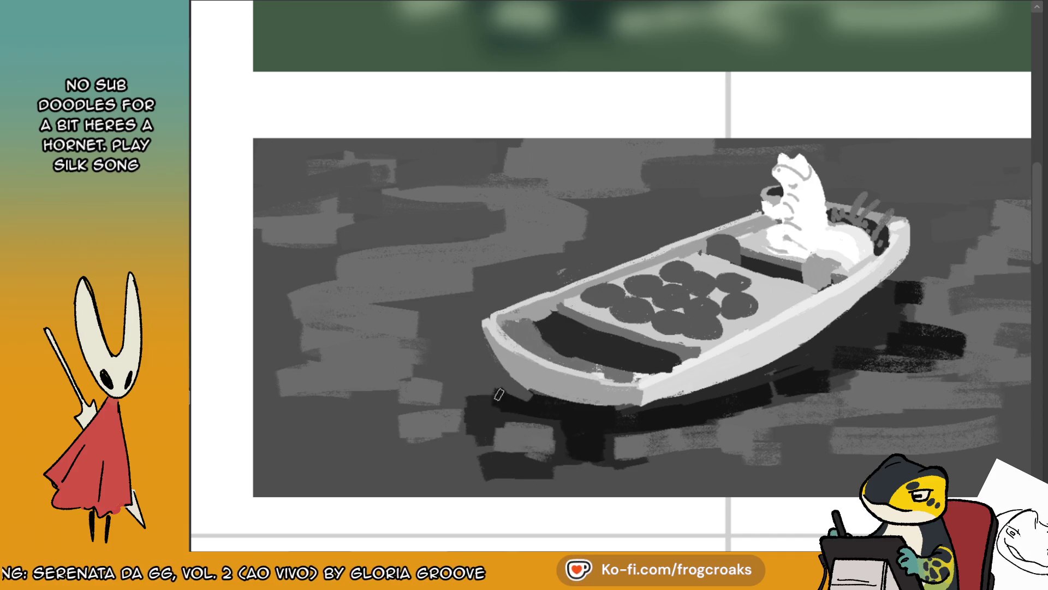
pyautogui.moveTo(495, 373); pyautogui.dragTo(478, 363)
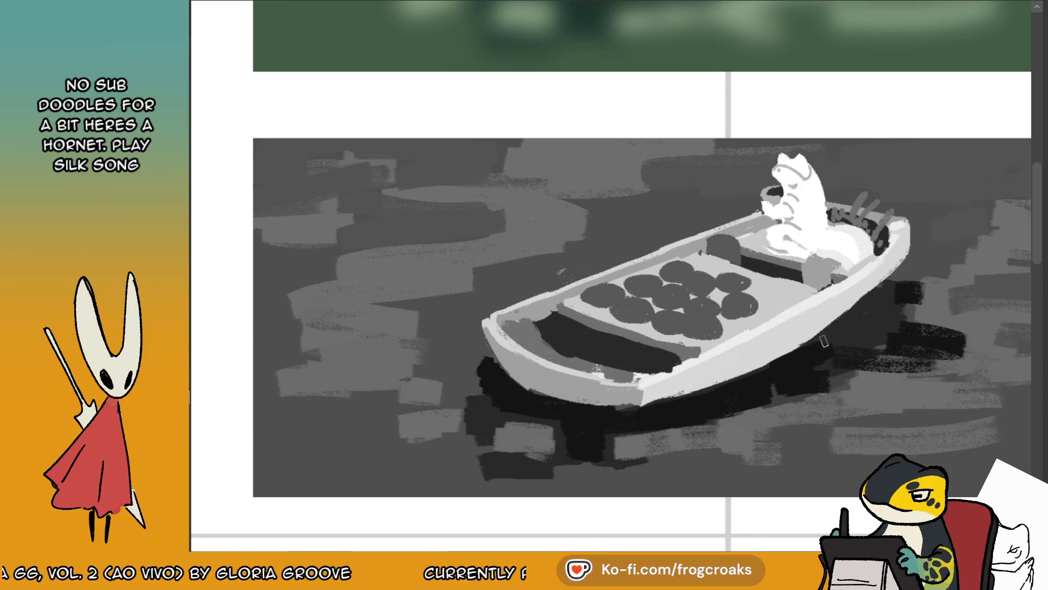
pyautogui.moveTo(811, 343)
pyautogui.mouseDown()
pyautogui.moveTo(868, 316)
pyautogui.moveTo(890, 292)
pyautogui.moveTo(898, 299)
pyautogui.moveTo(851, 341)
pyautogui.mouseUp()
pyautogui.moveTo(884, 290); pyautogui.dragTo(895, 270)
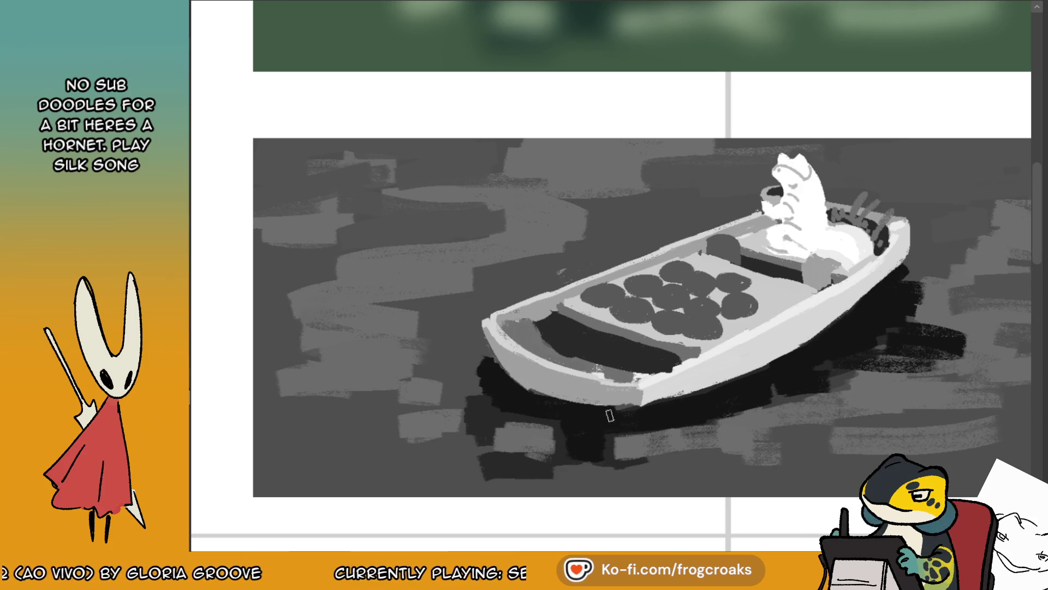
pyautogui.moveTo(491, 395); pyautogui.dragTo(473, 364)
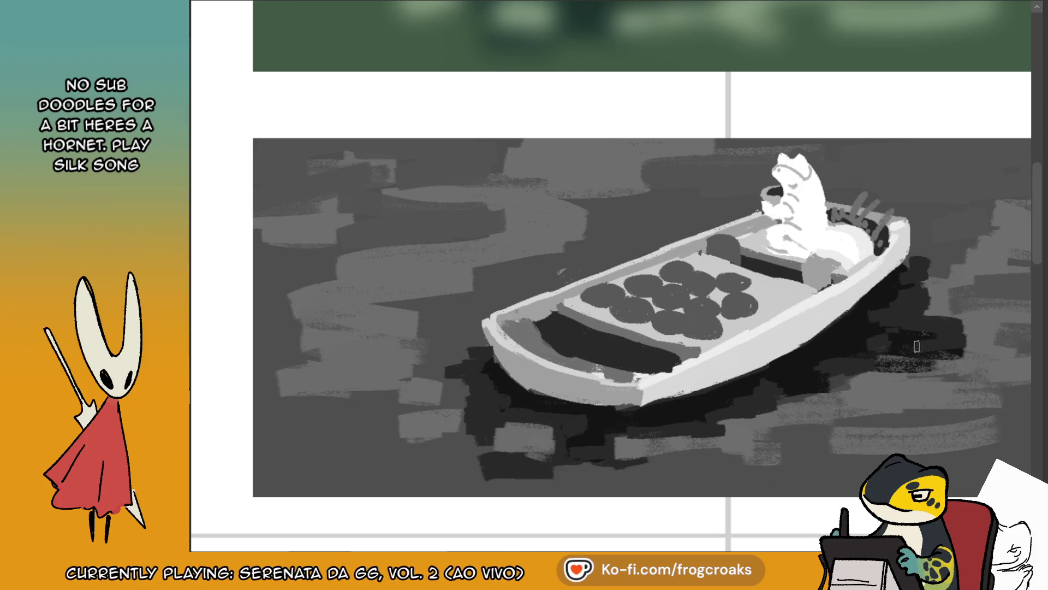
# - Add lighter grey ripples to the water right of the boat
pyautogui.moveTo(961, 347)
pyautogui.mouseDown()
pyautogui.moveTo(874, 372)
pyautogui.moveTo(925, 312)
pyautogui.mouseUp()
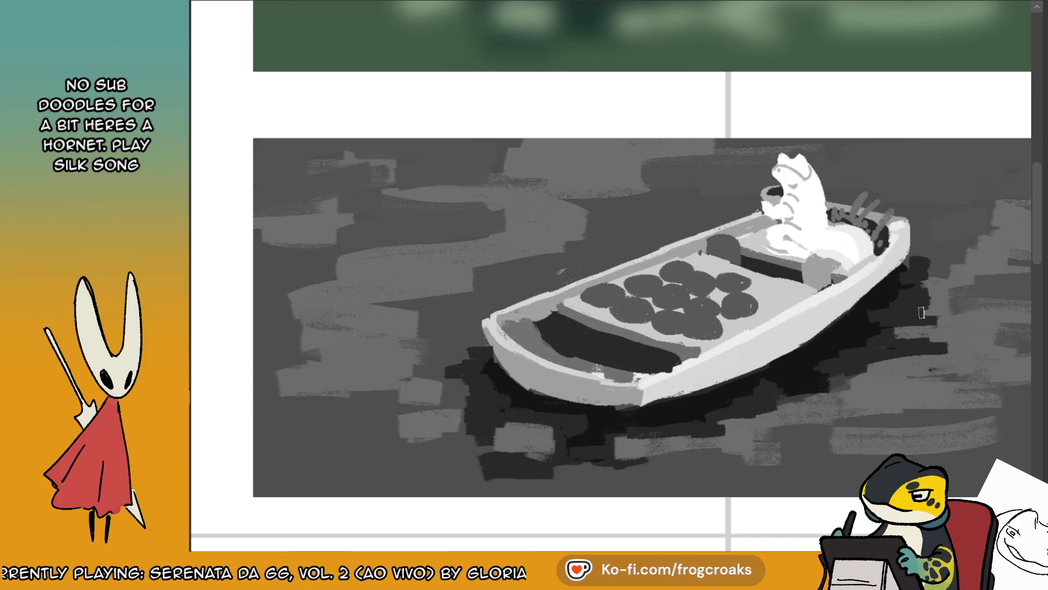
pyautogui.moveTo(966, 245); pyautogui.dragTo(952, 266)
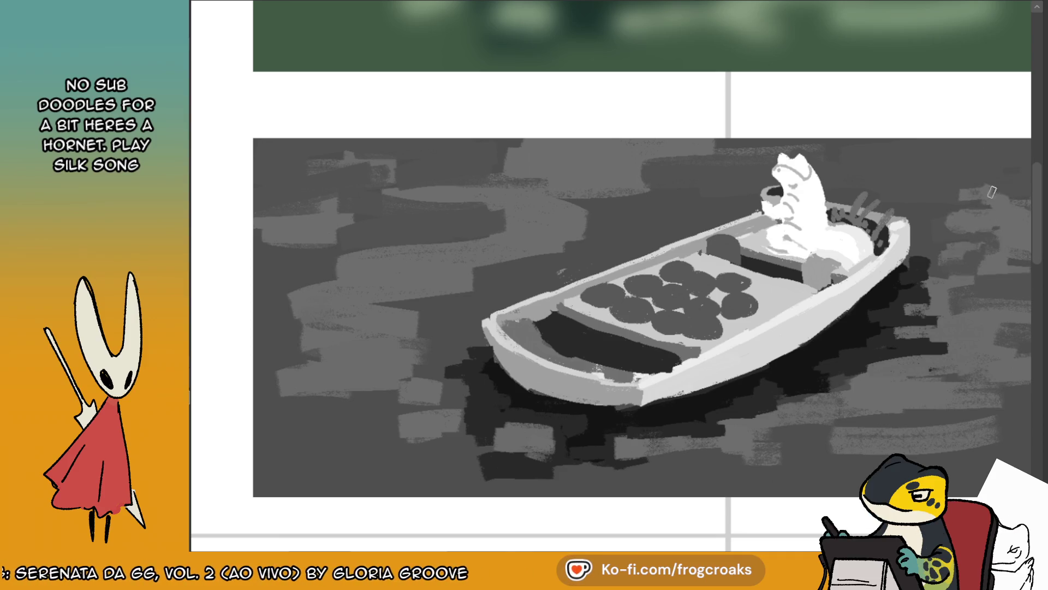
pyautogui.scroll(-1, 483, 160)
# - Zoom into the boat panel and dab round white highlights onto the dark food ovals
pyautogui.scroll(-2, 483, 160)
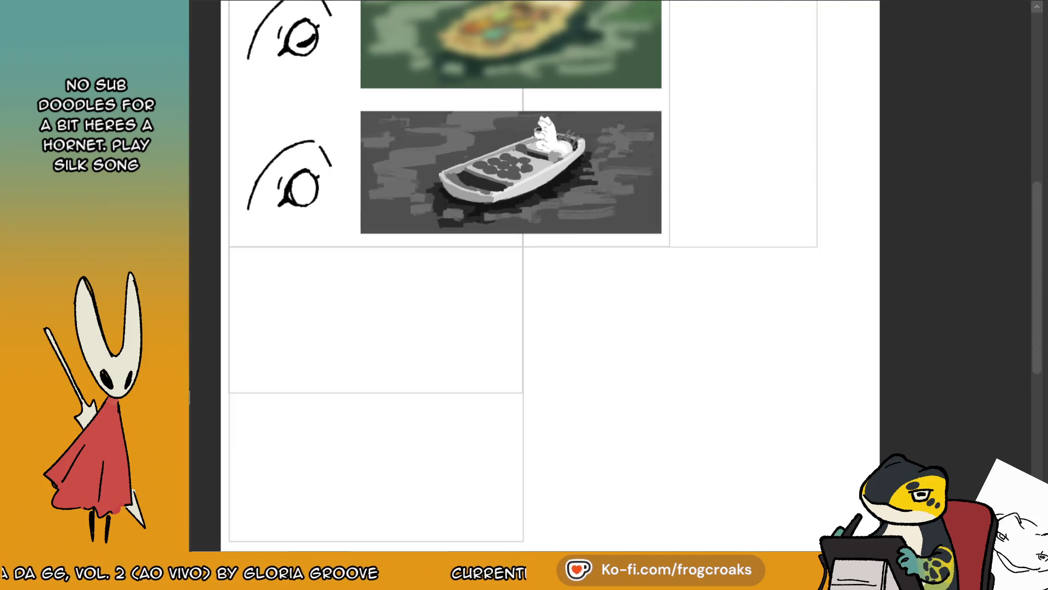
pyautogui.hotkey('ctrl', '0')
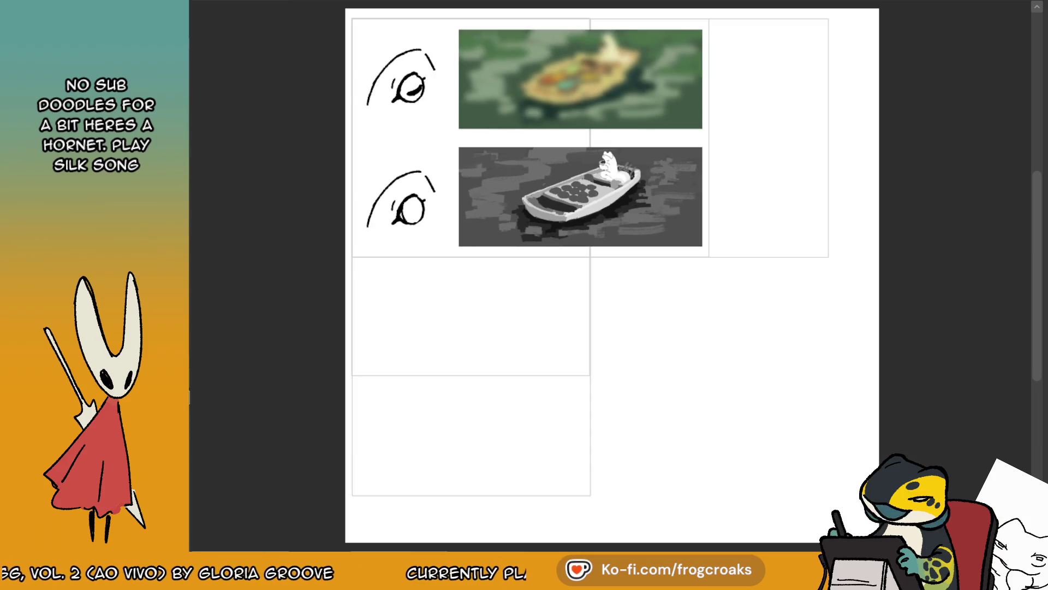
pyautogui.scroll(5, 581, 196)
pyautogui.scroll(-1, 581, 196)
pyautogui.scroll(3, 580, 197)
pyautogui.scroll(1, 530, 200)
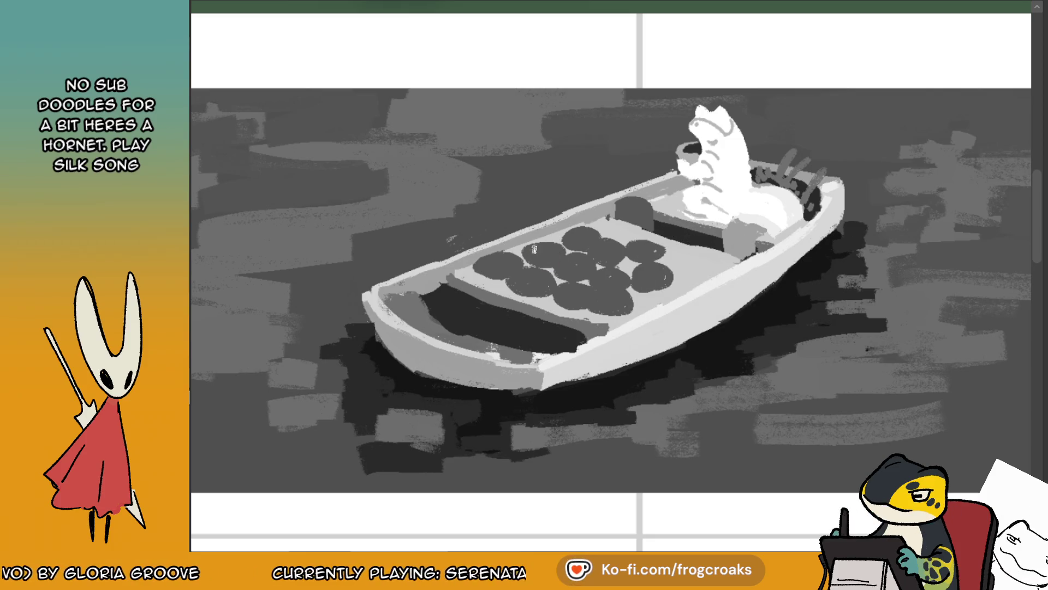
pyautogui.click(548, 252)
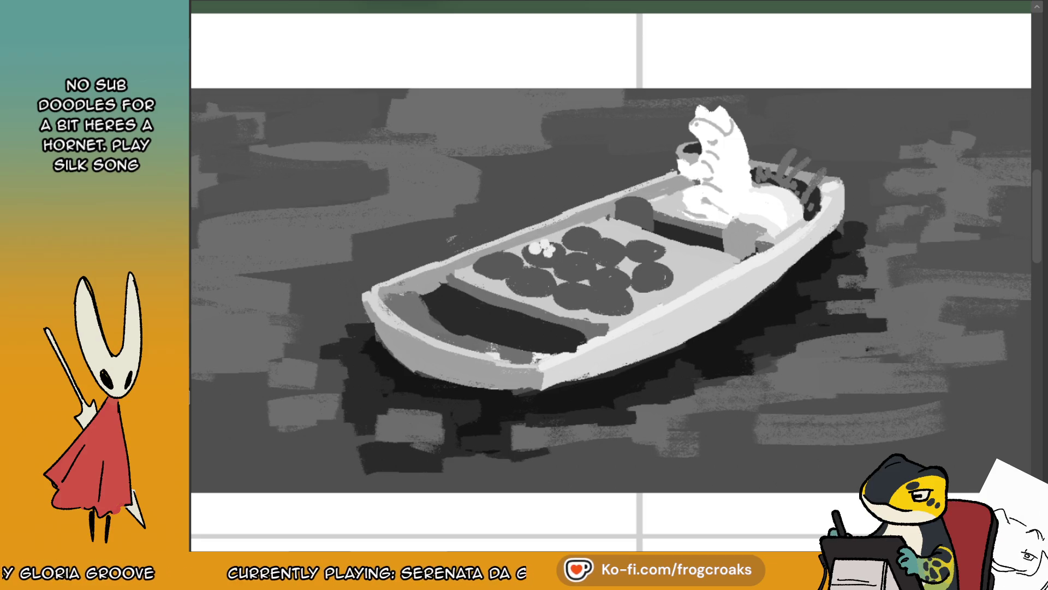
pyautogui.click(580, 234)
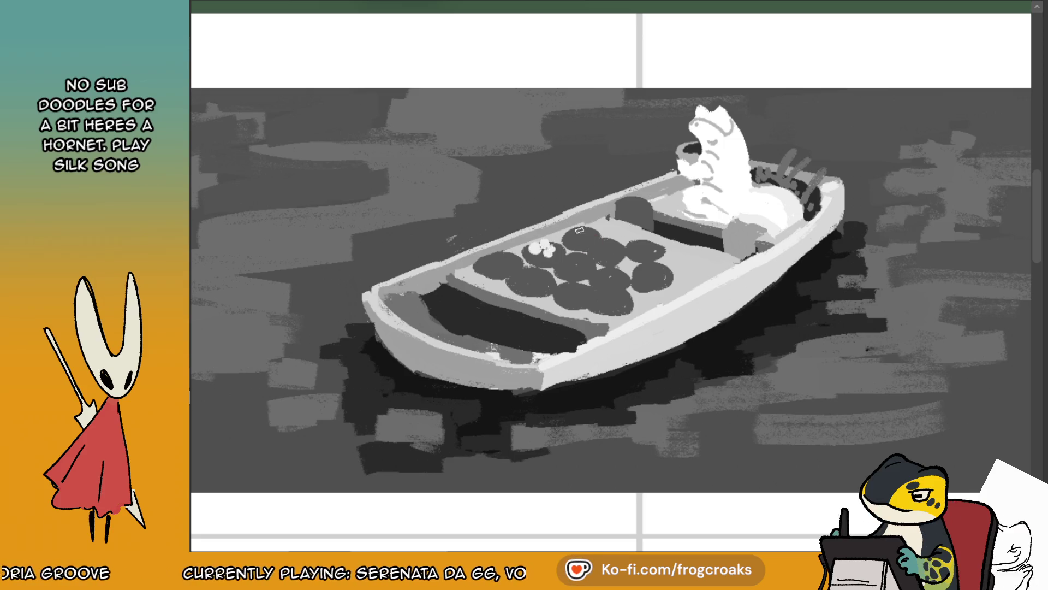
pyautogui.click(579, 232)
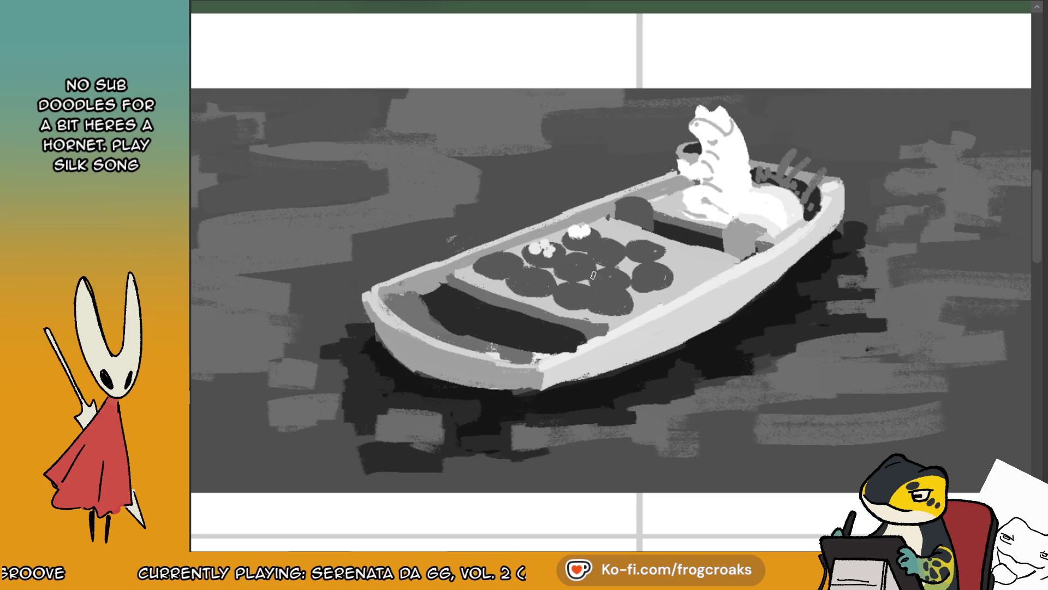
# - Paint light-grey dabs, then darker patches, onto the food ovals on the boat
pyautogui.moveTo(569, 262)
pyautogui.mouseDown()
pyautogui.moveTo(664, 265)
pyautogui.moveTo(658, 279)
pyautogui.mouseUp()
pyautogui.keyDown('ctrl'); pyautogui.click(647, 279); pyautogui.keyUp('ctrl')
pyautogui.keyDown('ctrl'); pyautogui.click(651, 271); pyautogui.keyUp('ctrl')
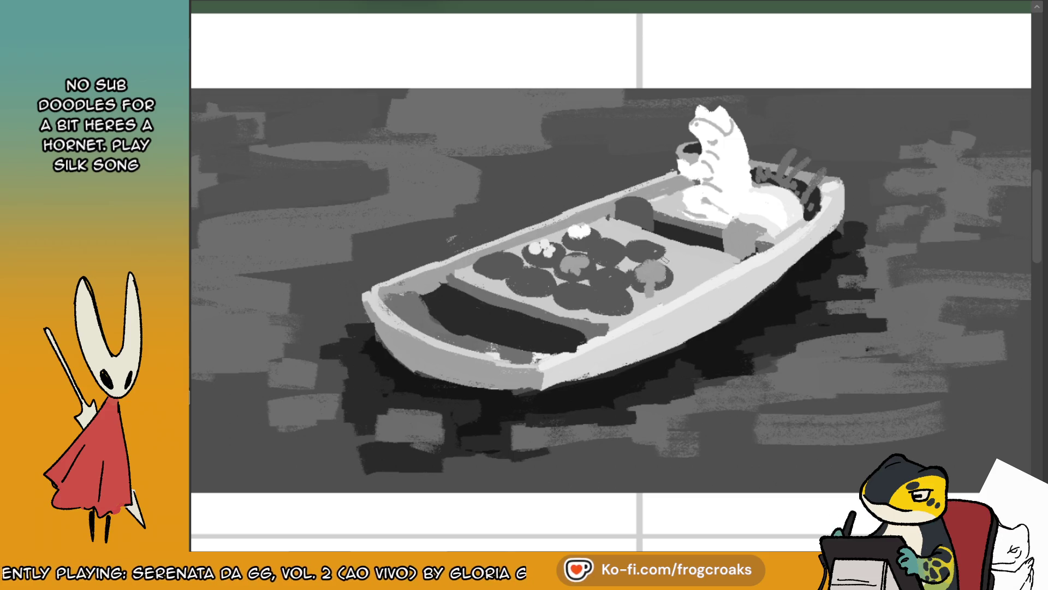
pyautogui.keyDown('ctrl'); pyautogui.click(814, 168); pyautogui.keyUp('ctrl')
pyautogui.moveTo(564, 290); pyautogui.dragTo(577, 294)
pyautogui.moveTo(626, 256); pyautogui.dragTo(641, 249)
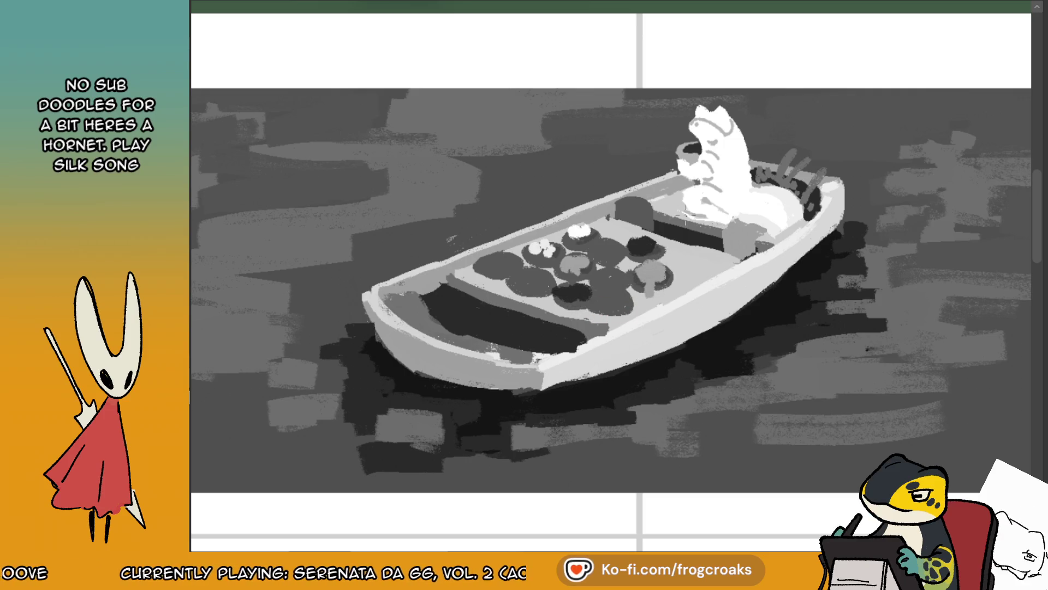
# - Add small light details to the dark plates, including the leftmost one, and a dark blob over another plate
pyautogui.scroll(-6, 611, 276)
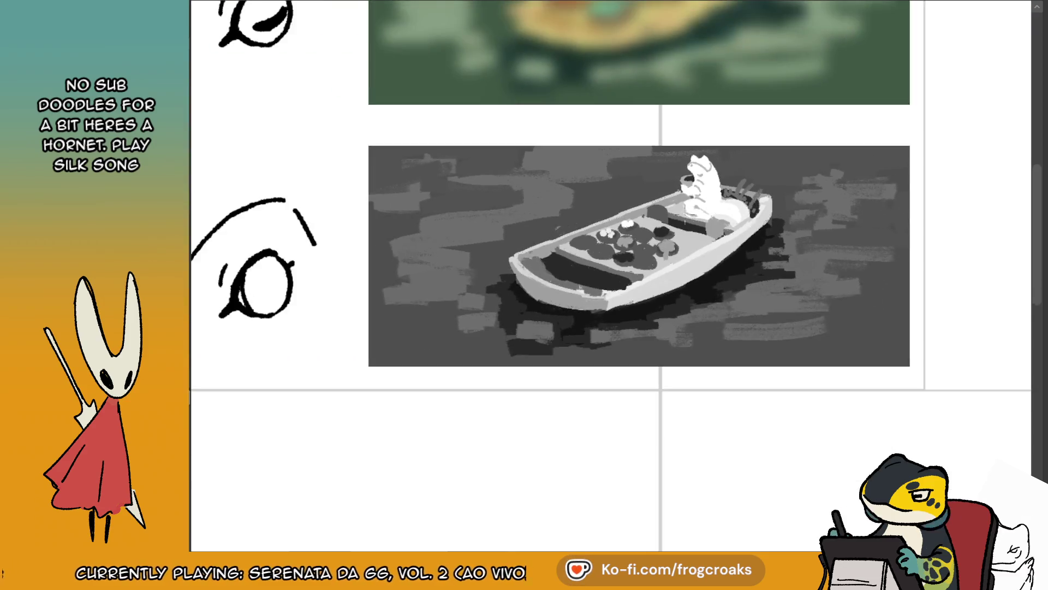
pyautogui.scroll(3, 611, 276)
pyautogui.scroll(3, 688, 218)
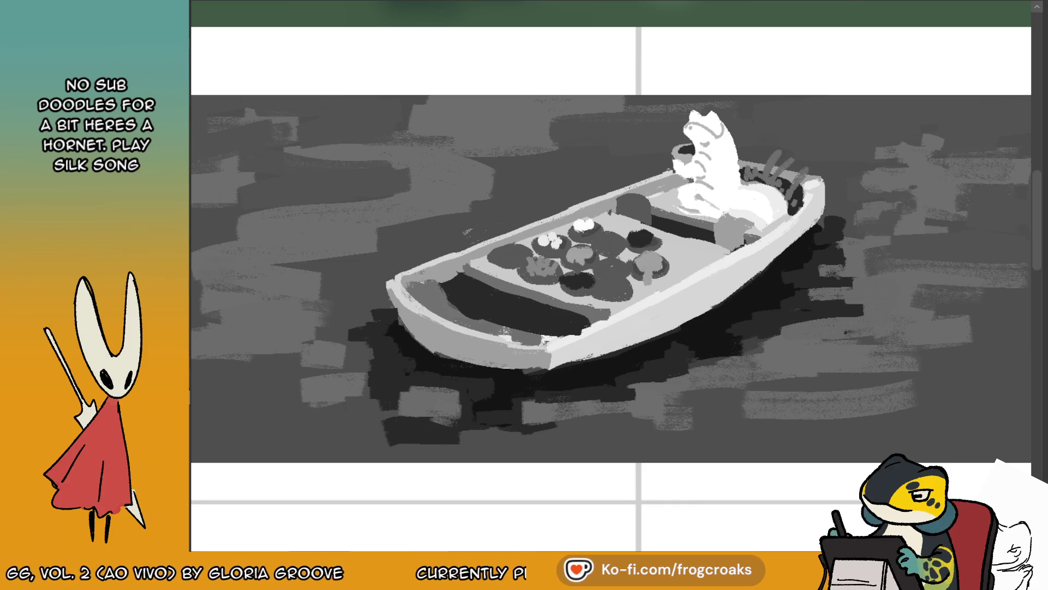
pyautogui.moveTo(598, 234); pyautogui.dragTo(607, 245)
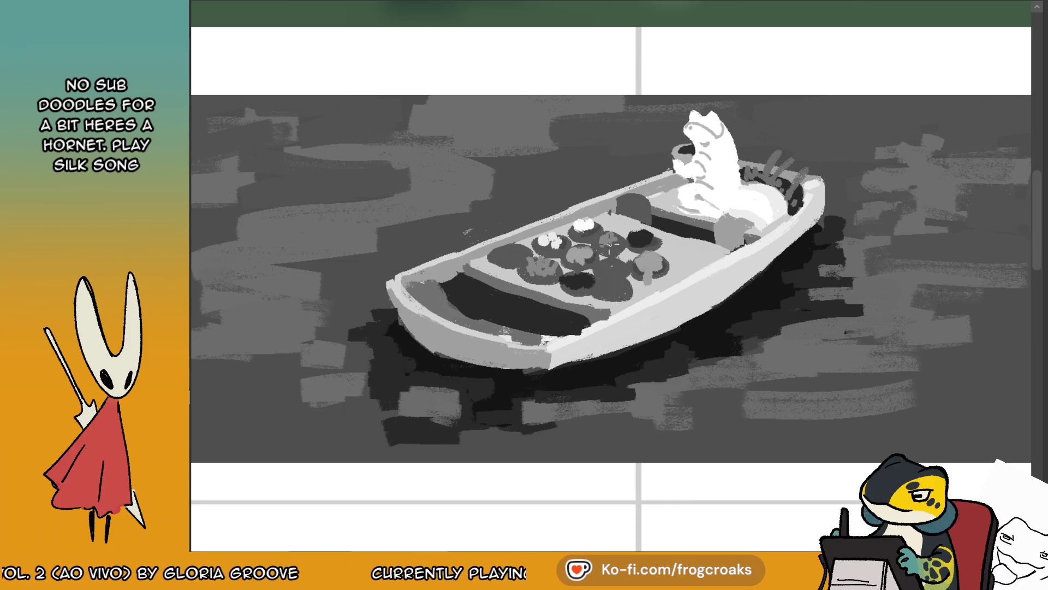
pyautogui.moveTo(505, 265)
pyautogui.mouseDown()
pyautogui.moveTo(524, 246)
pyautogui.moveTo(516, 265)
pyautogui.mouseUp()
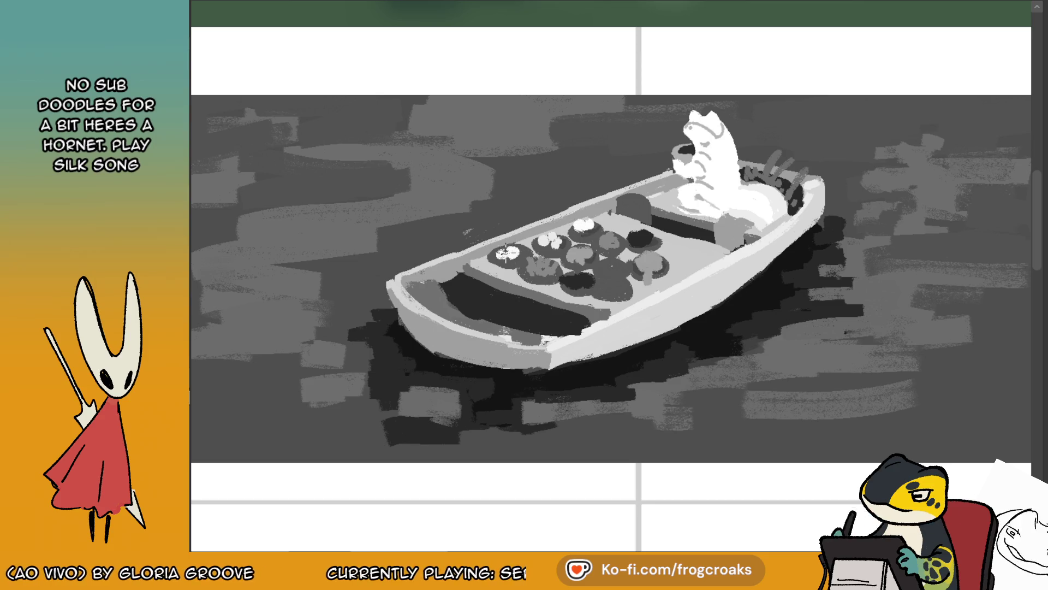
pyautogui.moveTo(604, 262)
pyautogui.mouseDown()
pyautogui.moveTo(625, 271)
pyautogui.moveTo(613, 266)
pyautogui.moveTo(628, 298)
pyautogui.mouseUp()
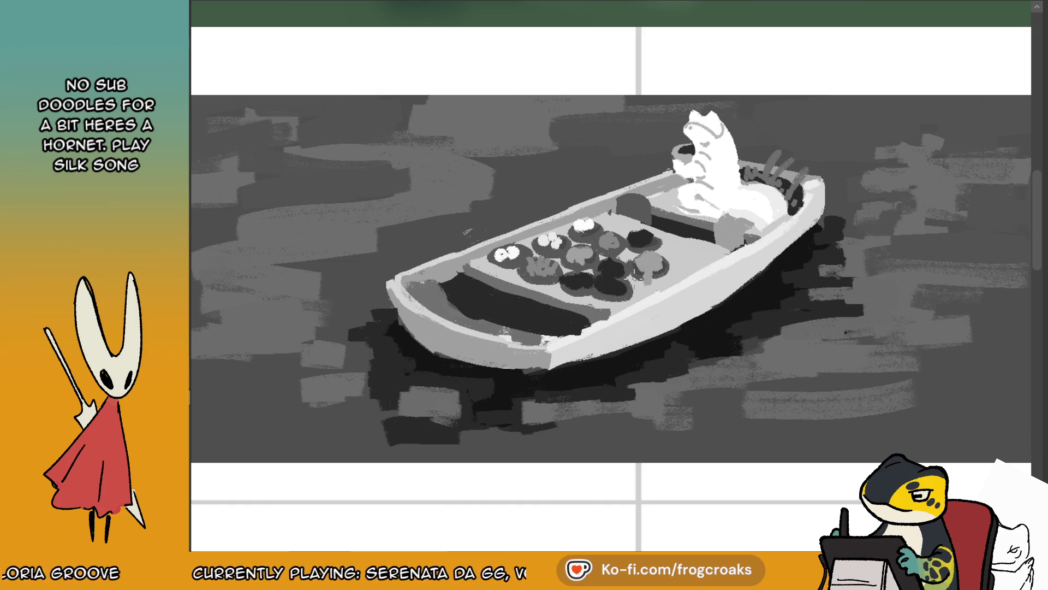
pyautogui.scroll(-3, 610, 278)
pyautogui.scroll(2, 611, 279)
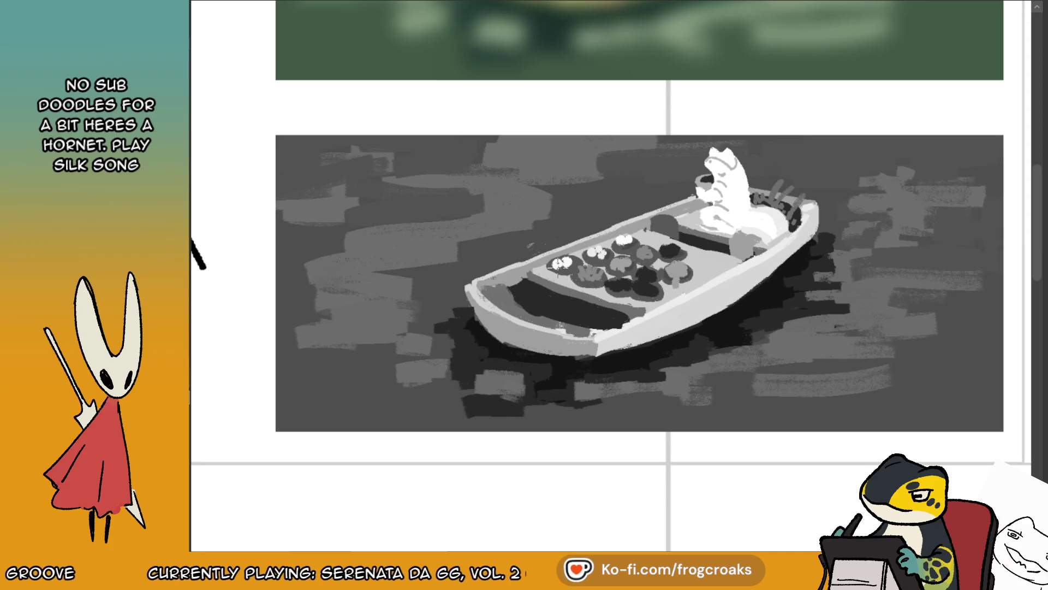
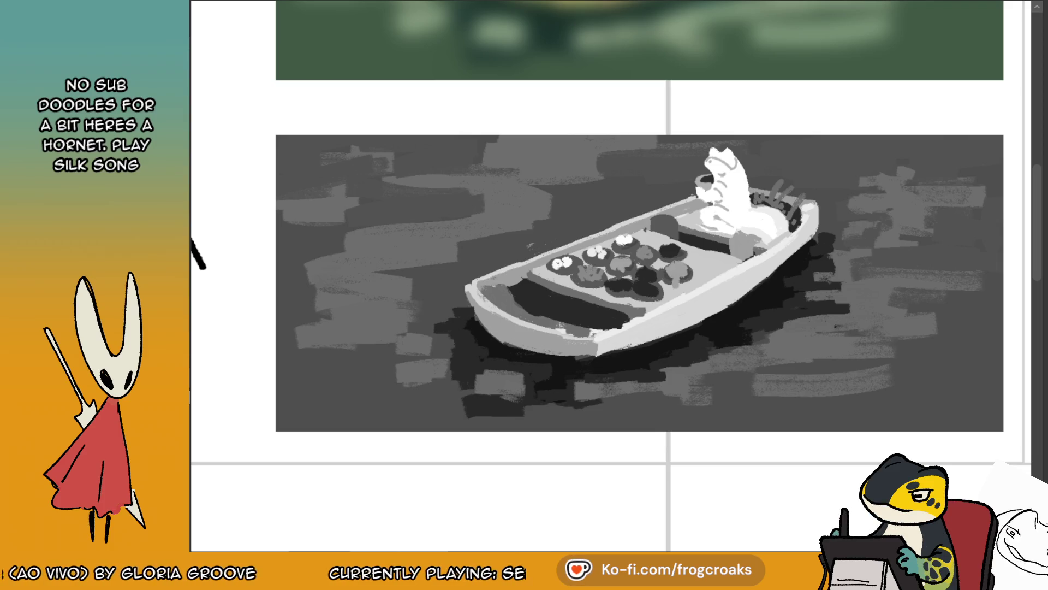
# - Zoom out to the full comic page, enlarge it slightly, and recentre the panels
pyautogui.hotkey('ctrl', '-')
pyautogui.hotkey('ctrl', '-')
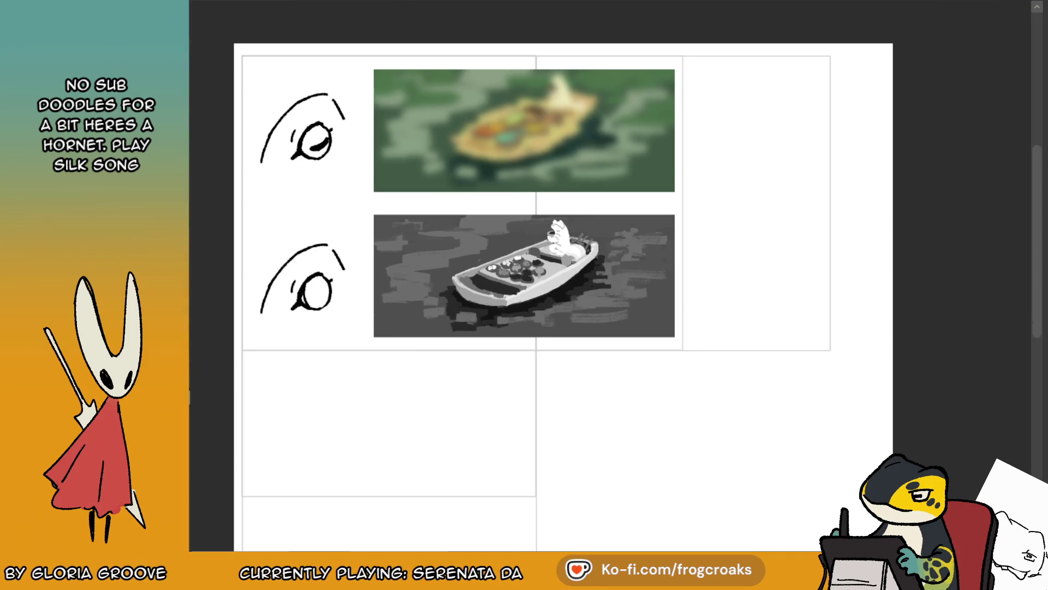
pyautogui.hotkey('ctrl', '+')
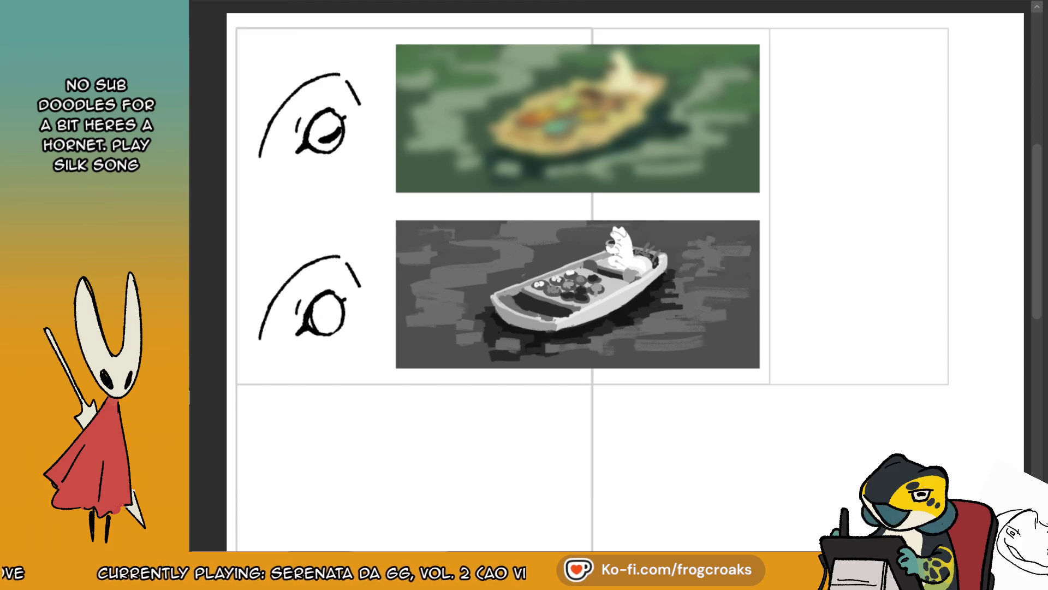
pyautogui.moveTo(546, 294)
pyautogui.mouseDown()
pyautogui.moveTo(557, 284)
pyautogui.moveTo(599, 323)
pyautogui.mouseUp()
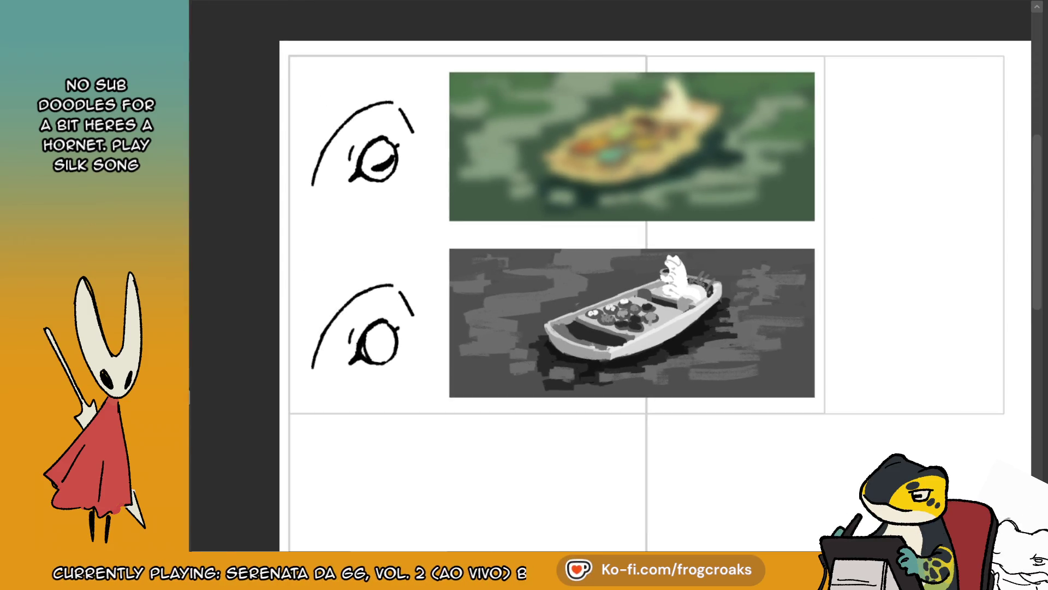
# - Zoom the view out and back in on the grayscale frog-boat panel
pyautogui.scroll(-2, 558, 327)
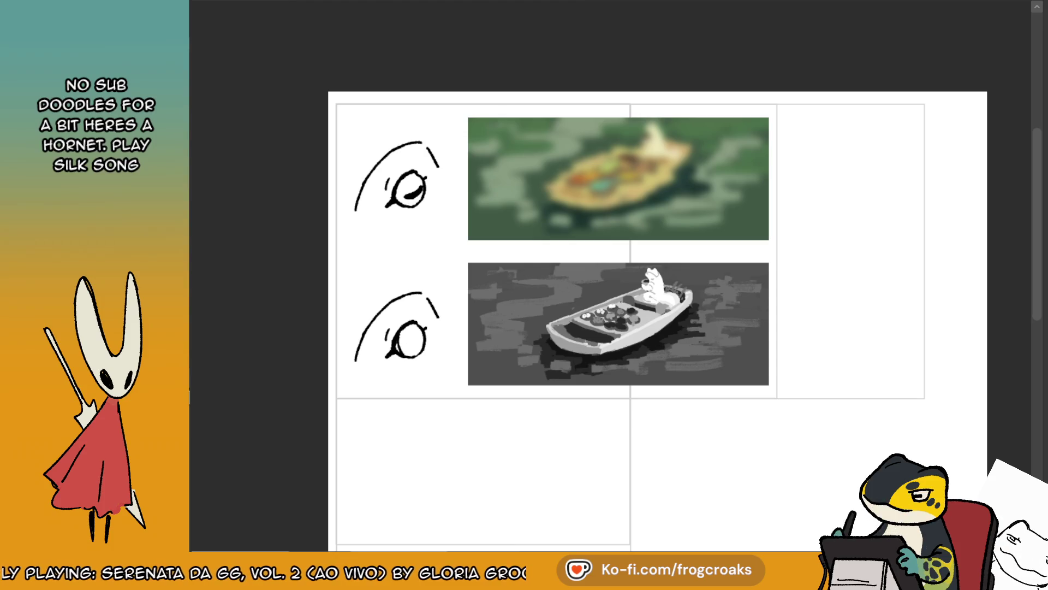
pyautogui.scroll(5, 590, 374)
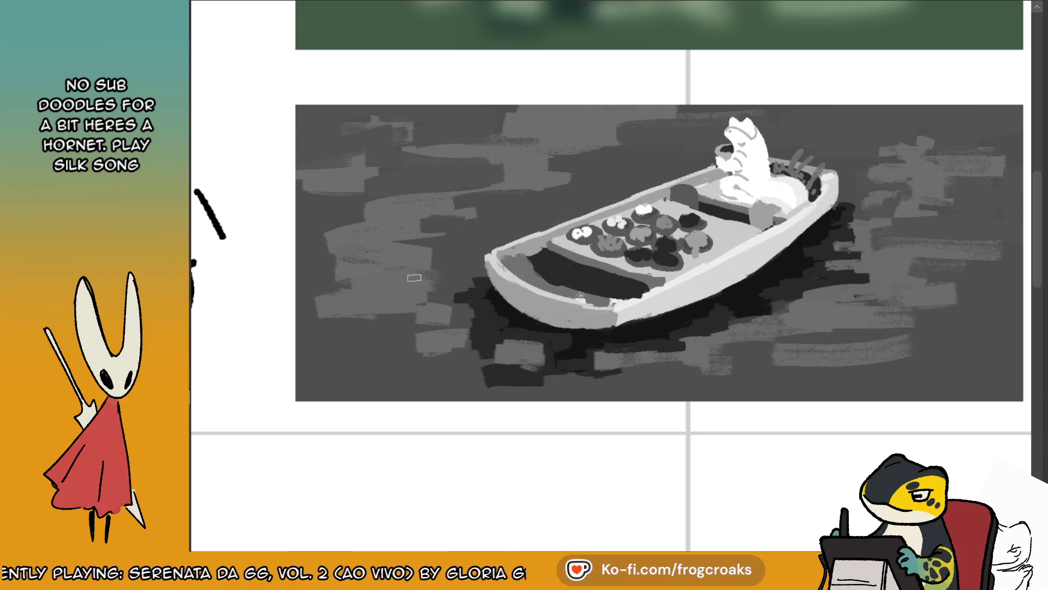
# - Paint a grey hull shadow and dark and light ripples in the water around the boat
pyautogui.moveTo(470, 331)
pyautogui.mouseDown()
pyautogui.moveTo(458, 325)
pyautogui.moveTo(472, 321)
pyautogui.mouseUp()
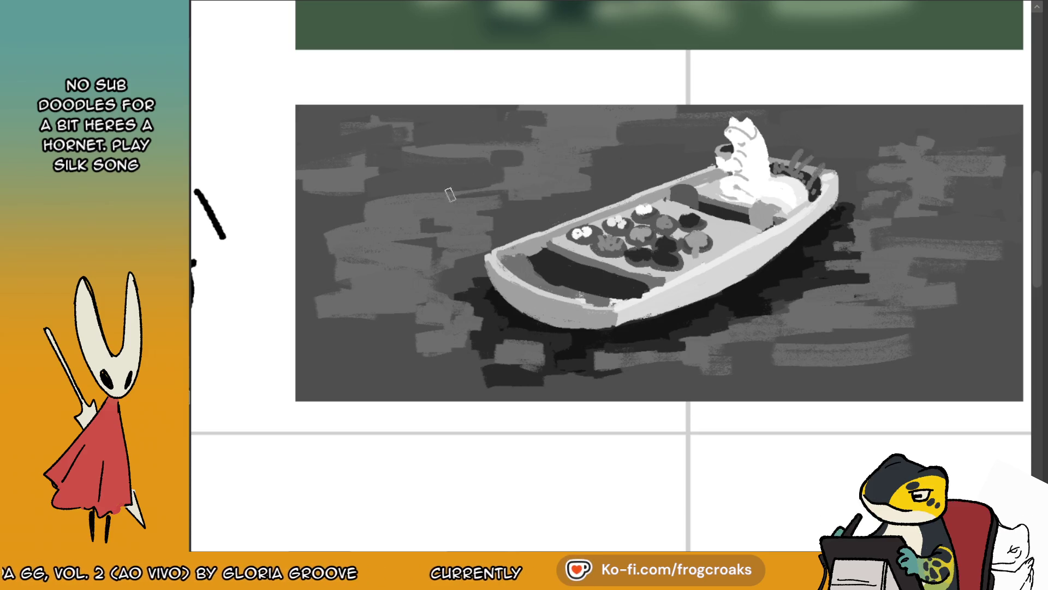
pyautogui.moveTo(428, 273)
pyautogui.mouseDown()
pyautogui.moveTo(416, 262)
pyautogui.moveTo(459, 229)
pyautogui.moveTo(396, 273)
pyautogui.moveTo(452, 305)
pyautogui.mouseUp()
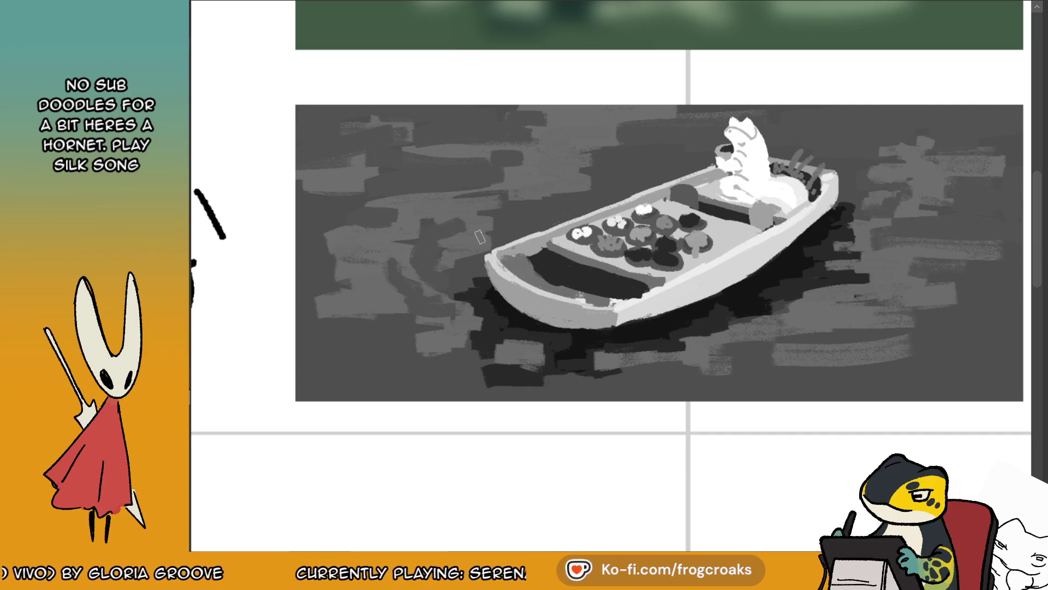
pyautogui.moveTo(505, 221)
pyautogui.mouseDown()
pyautogui.moveTo(552, 170)
pyautogui.moveTo(550, 198)
pyautogui.mouseUp()
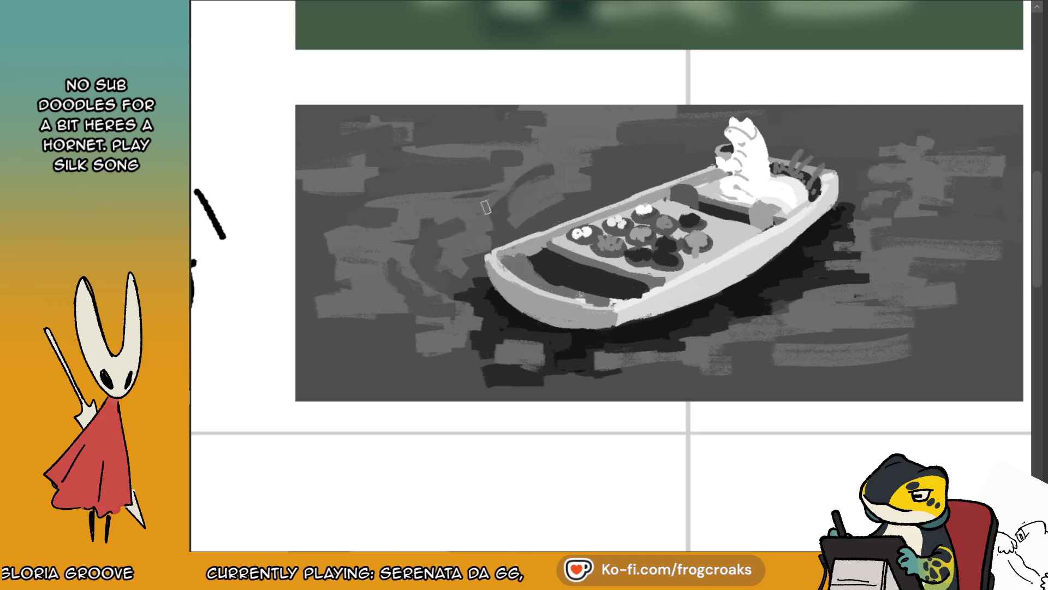
pyautogui.moveTo(417, 269)
pyautogui.mouseDown()
pyautogui.moveTo(401, 322)
pyautogui.moveTo(410, 344)
pyautogui.moveTo(430, 339)
pyautogui.mouseUp()
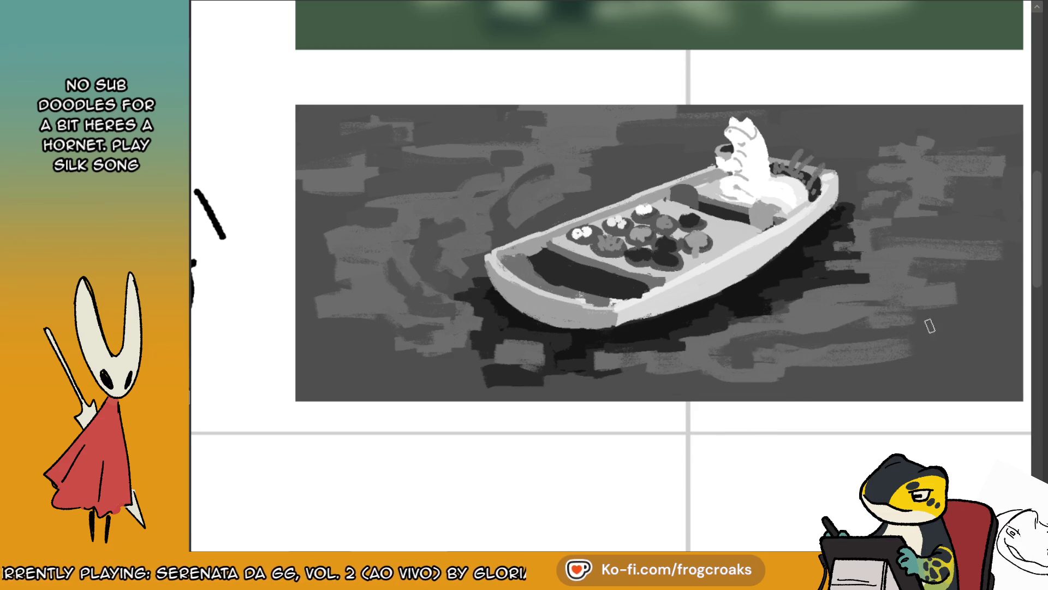
pyautogui.moveTo(884, 276)
pyautogui.mouseDown()
pyautogui.moveTo(977, 206)
pyautogui.moveTo(877, 241)
pyautogui.moveTo(836, 270)
pyautogui.moveTo(923, 187)
pyautogui.moveTo(943, 140)
pyautogui.moveTo(992, 140)
pyautogui.moveTo(882, 139)
pyautogui.moveTo(994, 129)
pyautogui.mouseUp()
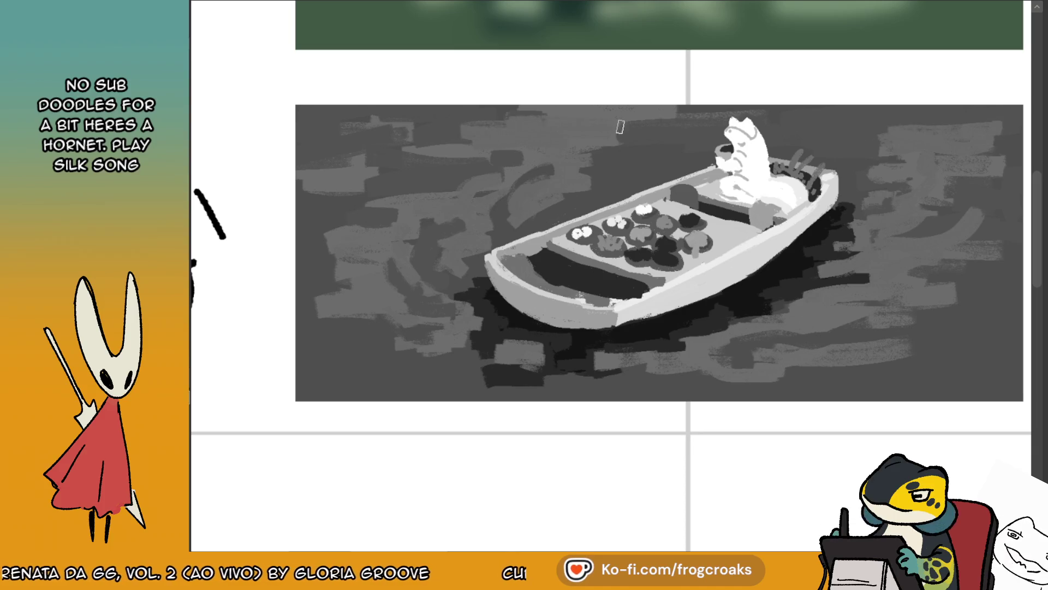
# - Eyedrop water greys and add swirling dark and light ripples above and left of the boat
pyautogui.keyDown('alt'); pyautogui.click(663, 143); pyautogui.keyUp('alt')
pyautogui.moveTo(637, 129); pyautogui.dragTo(557, 129)
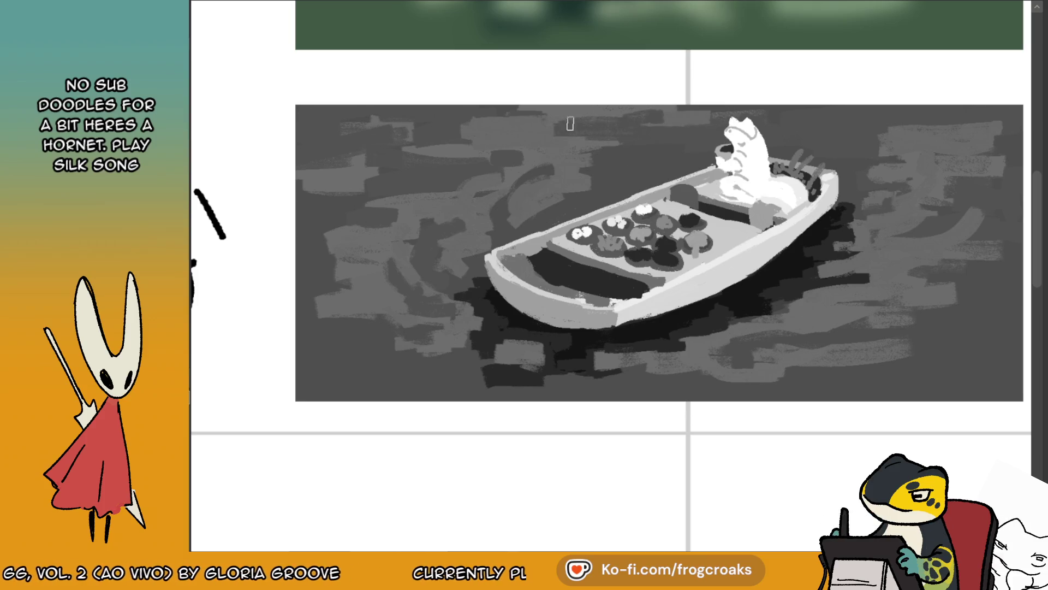
pyautogui.keyDown('alt'); pyautogui.click(547, 195); pyautogui.keyUp('alt')
pyautogui.moveTo(505, 226)
pyautogui.mouseDown()
pyautogui.moveTo(491, 202)
pyautogui.moveTo(513, 180)
pyautogui.mouseUp()
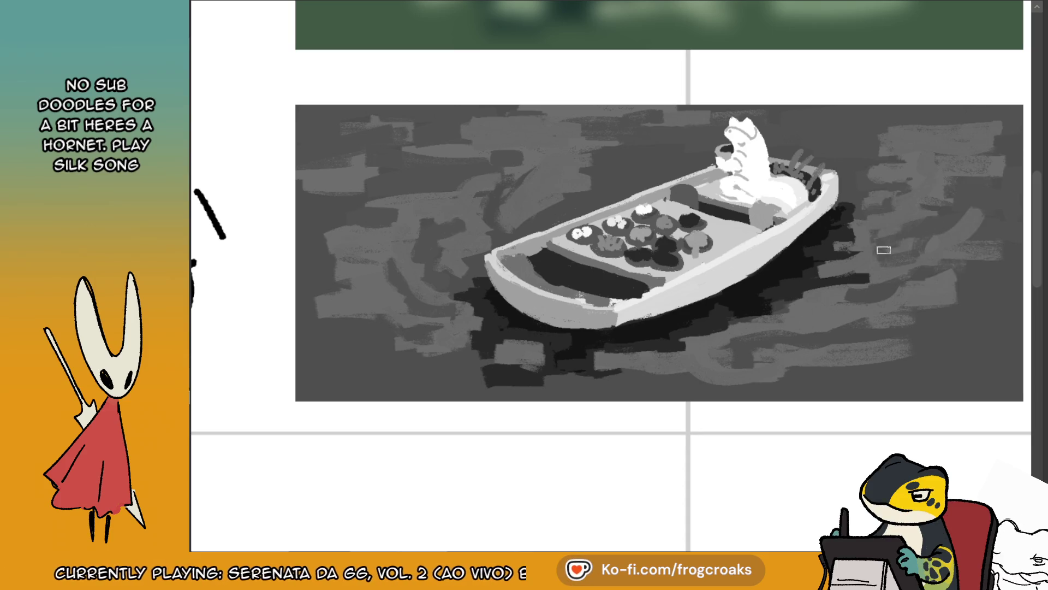
pyautogui.keyDown('alt'); pyautogui.click(436, 284); pyautogui.keyUp('alt')
pyautogui.moveTo(417, 297)
pyautogui.mouseDown()
pyautogui.moveTo(436, 230)
pyautogui.moveTo(429, 254)
pyautogui.moveTo(498, 196)
pyautogui.moveTo(469, 244)
pyautogui.mouseUp()
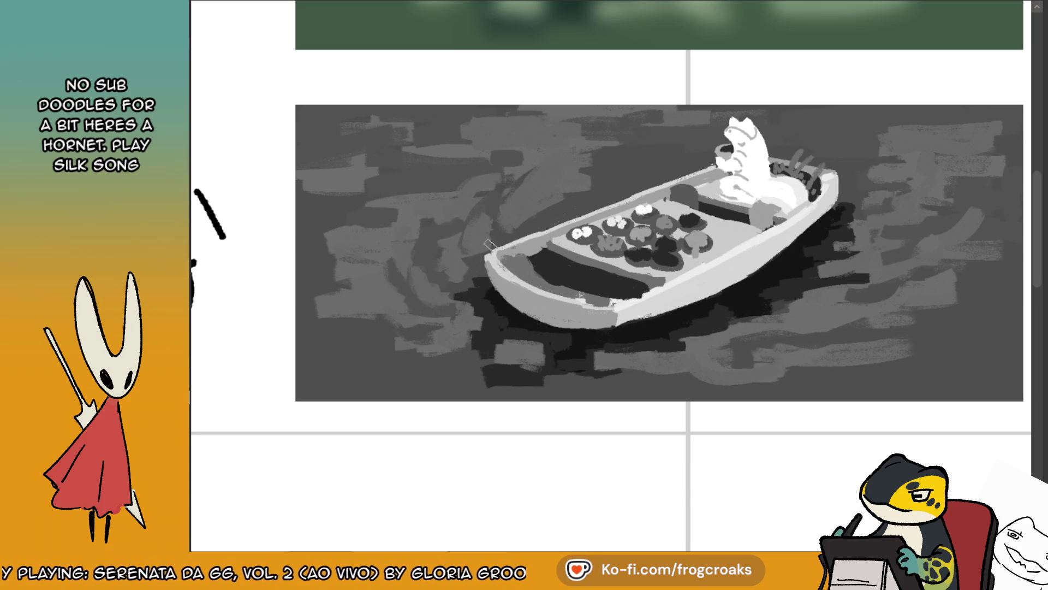
pyautogui.moveTo(543, 218); pyautogui.dragTo(531, 191)
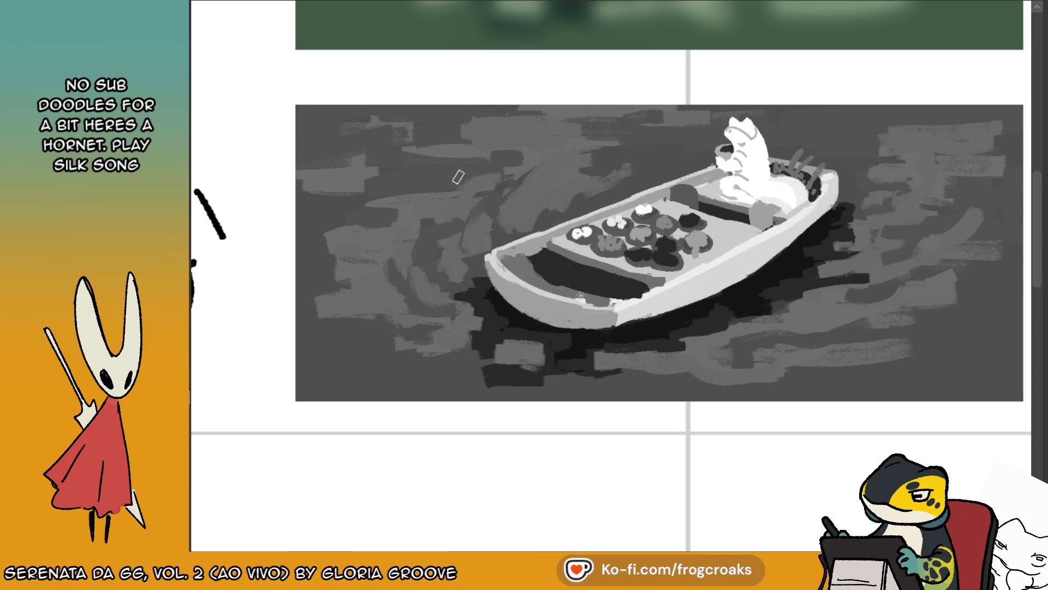
pyautogui.moveTo(440, 143)
pyautogui.mouseDown()
pyautogui.moveTo(333, 207)
pyautogui.moveTo(348, 165)
pyautogui.moveTo(423, 150)
pyautogui.moveTo(367, 142)
pyautogui.mouseUp()
pyautogui.moveTo(379, 181)
pyautogui.mouseDown()
pyautogui.moveTo(431, 152)
pyautogui.moveTo(361, 167)
pyautogui.moveTo(328, 188)
pyautogui.moveTo(354, 191)
pyautogui.mouseUp()
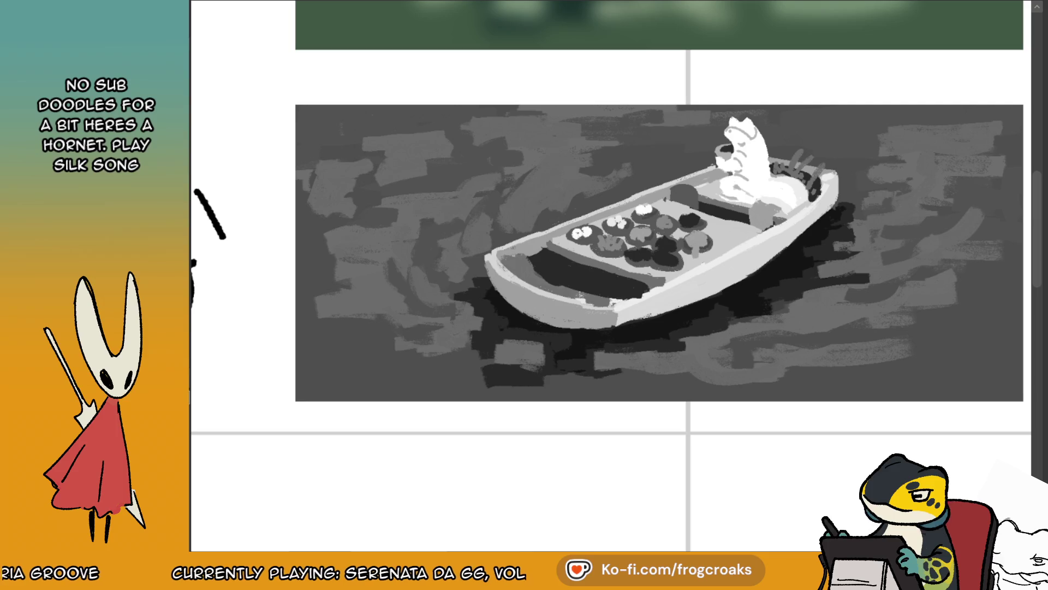
pyautogui.press('m')
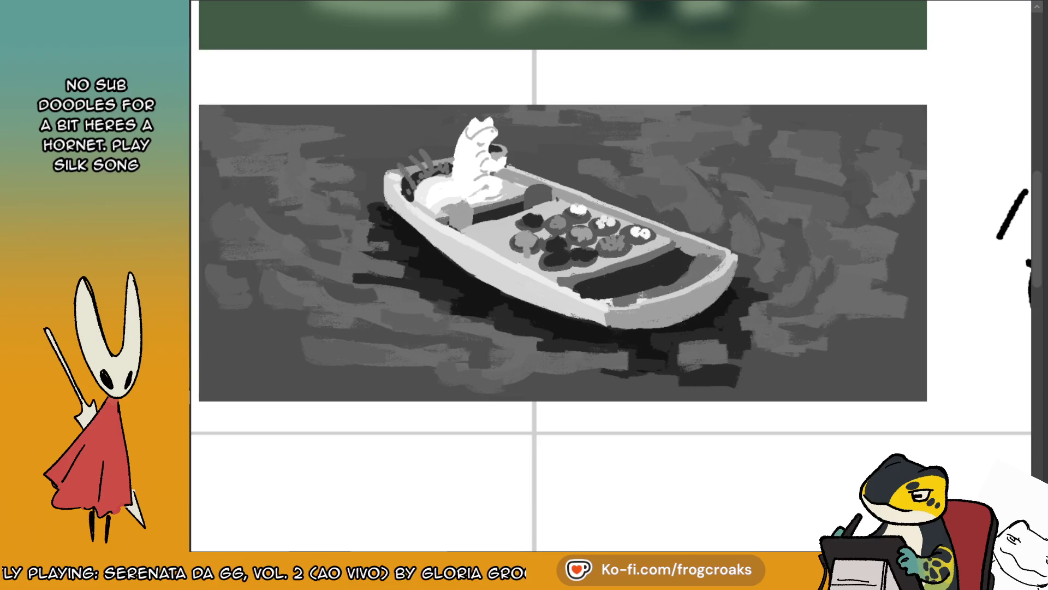
pyautogui.press('m')
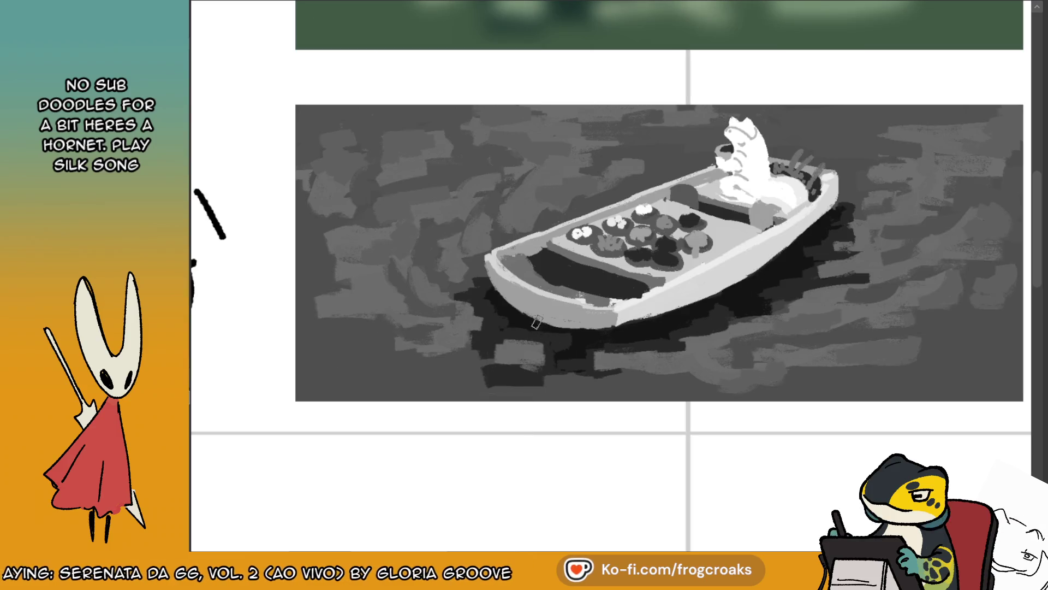
# - Brush dark grey vertical strokes into the water left of the hull and behind its rim
pyautogui.moveTo(469, 289)
pyautogui.mouseDown()
pyautogui.moveTo(437, 273)
pyautogui.moveTo(480, 262)
pyautogui.moveTo(488, 238)
pyautogui.mouseUp()
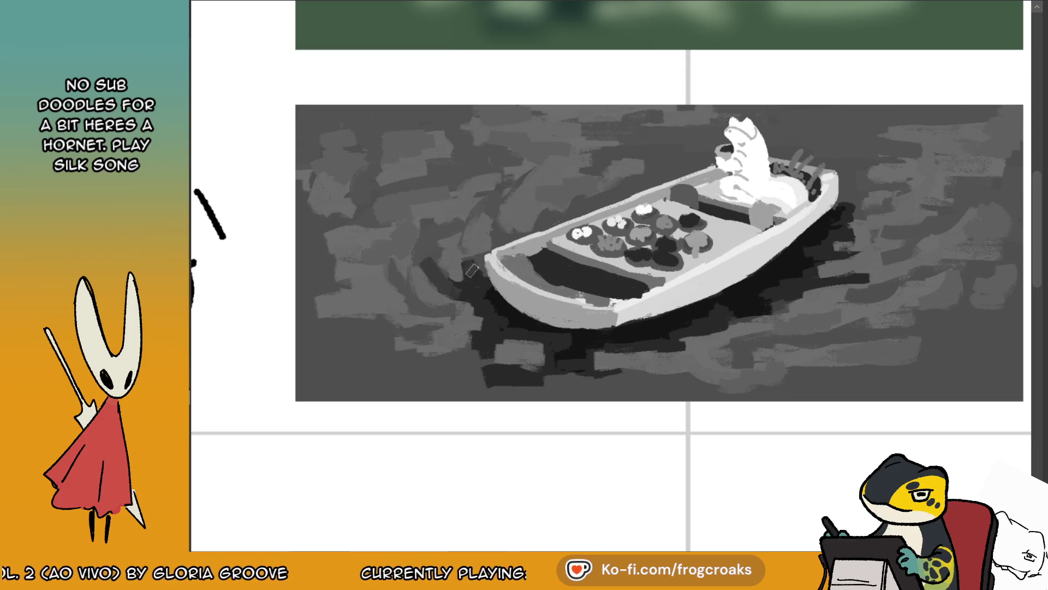
pyautogui.moveTo(496, 242); pyautogui.dragTo(496, 216)
pyautogui.moveTo(464, 256)
pyautogui.mouseDown()
pyautogui.moveTo(463, 224)
pyautogui.moveTo(427, 257)
pyautogui.mouseUp()
pyautogui.moveTo(432, 298); pyautogui.dragTo(447, 322)
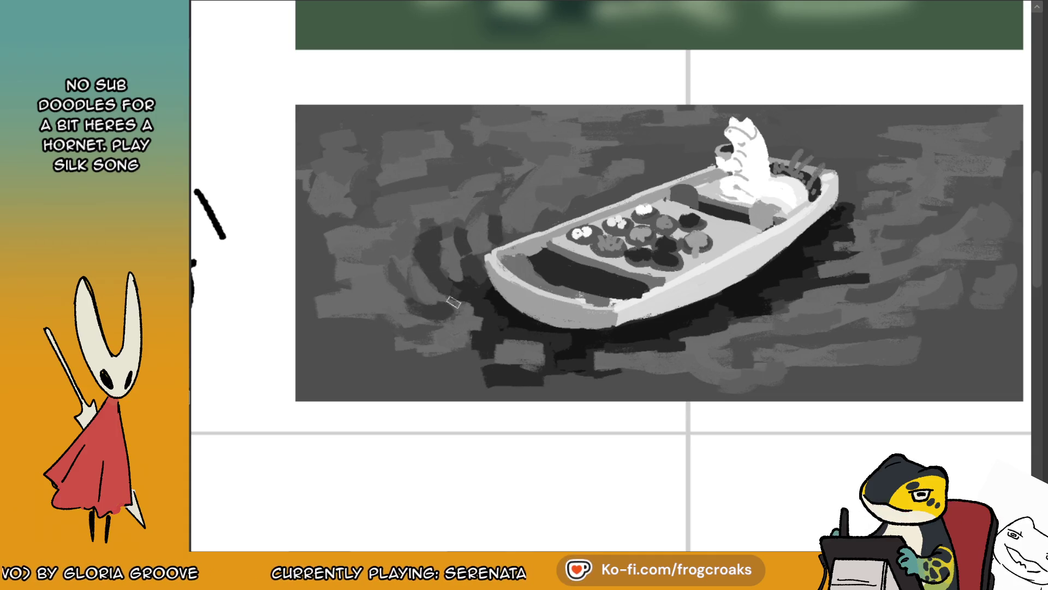
pyautogui.moveTo(538, 227); pyautogui.dragTo(560, 214)
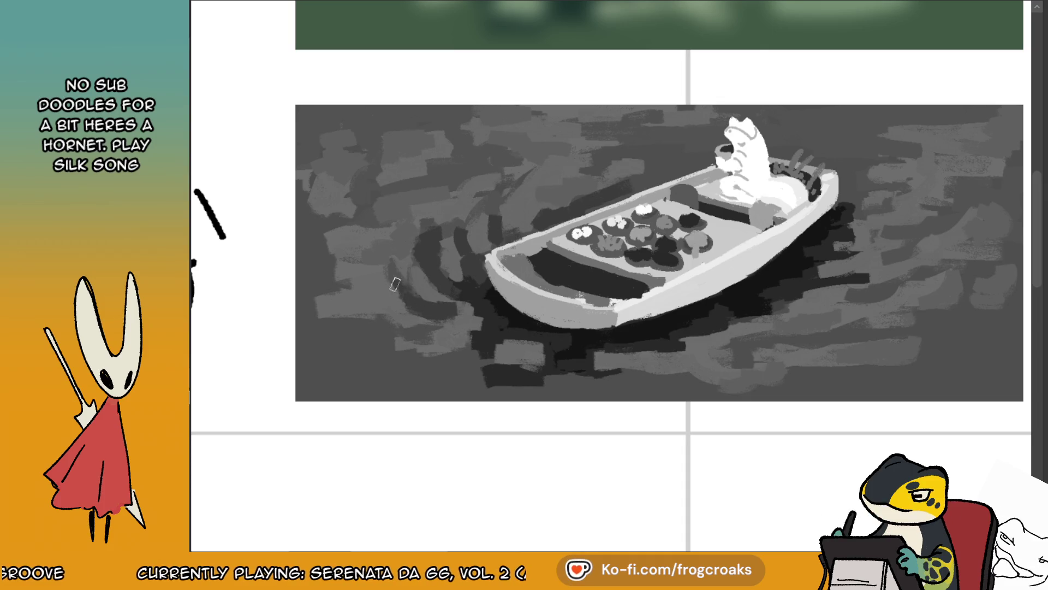
pyautogui.moveTo(439, 327)
pyautogui.mouseDown()
pyautogui.moveTo(386, 328)
pyautogui.moveTo(404, 333)
pyautogui.moveTo(377, 321)
pyautogui.moveTo(420, 304)
pyautogui.mouseUp()
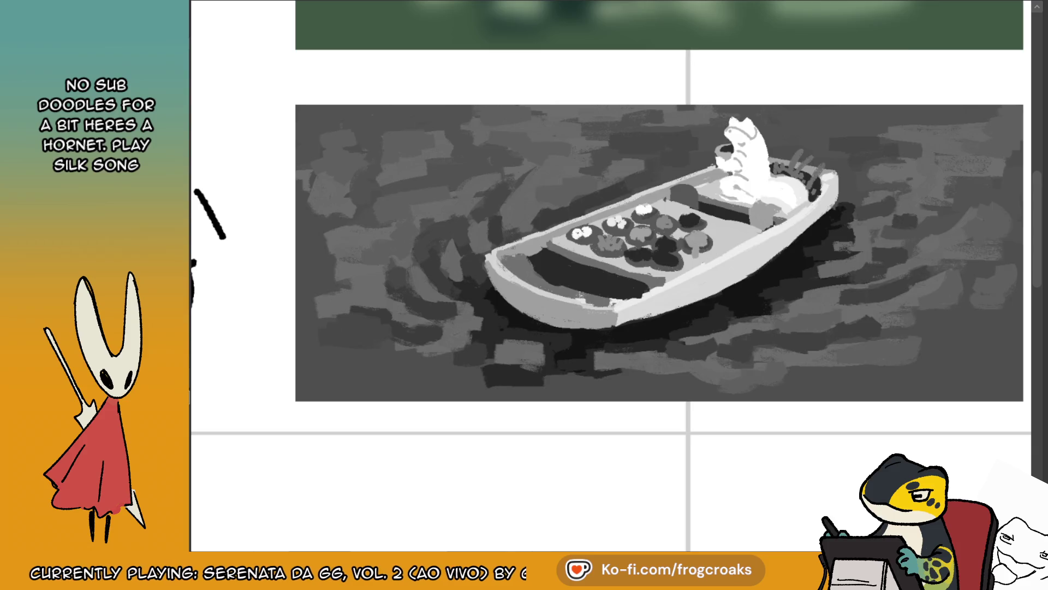
pyautogui.press('m')
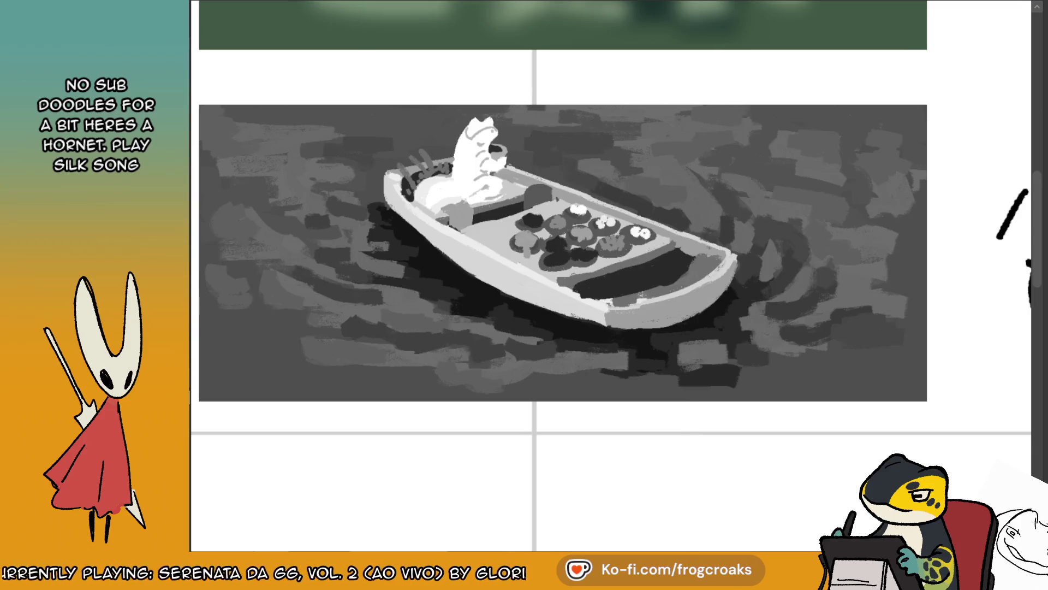
pyautogui.press('m')
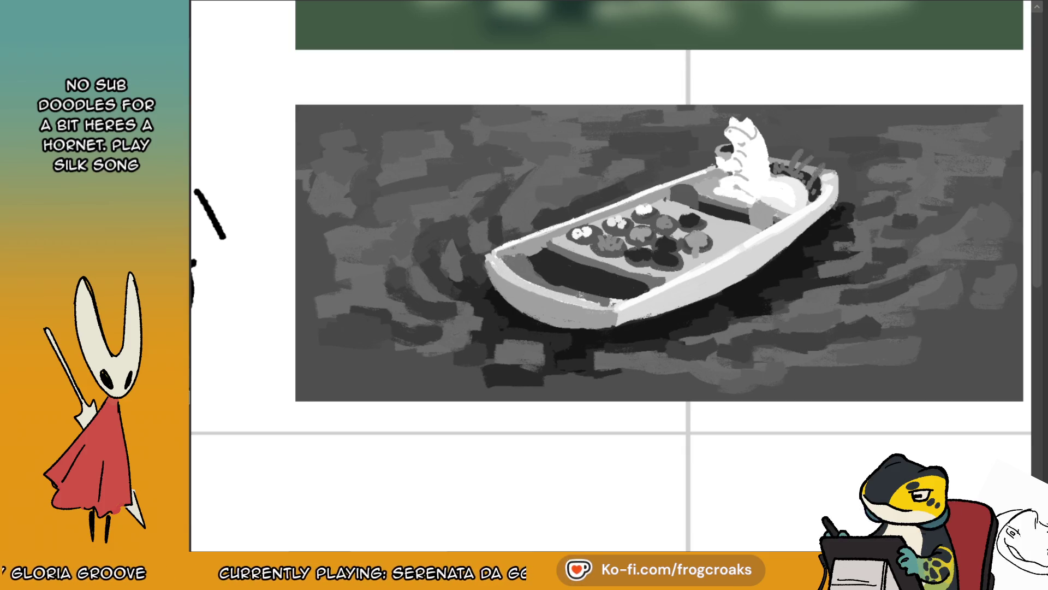
pyautogui.press('h')
pyautogui.press('h')
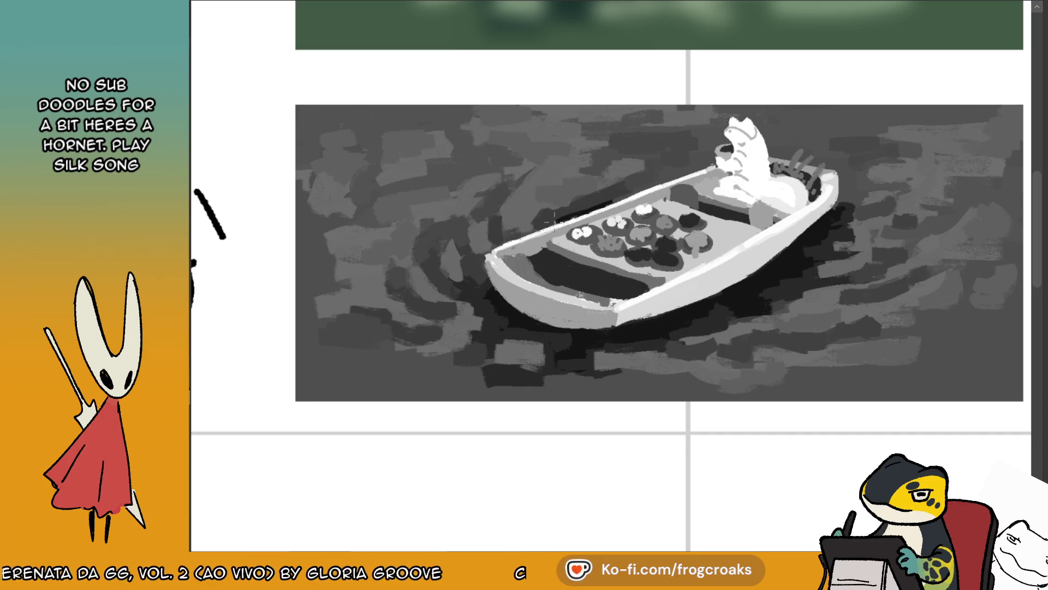
pyautogui.press('m')
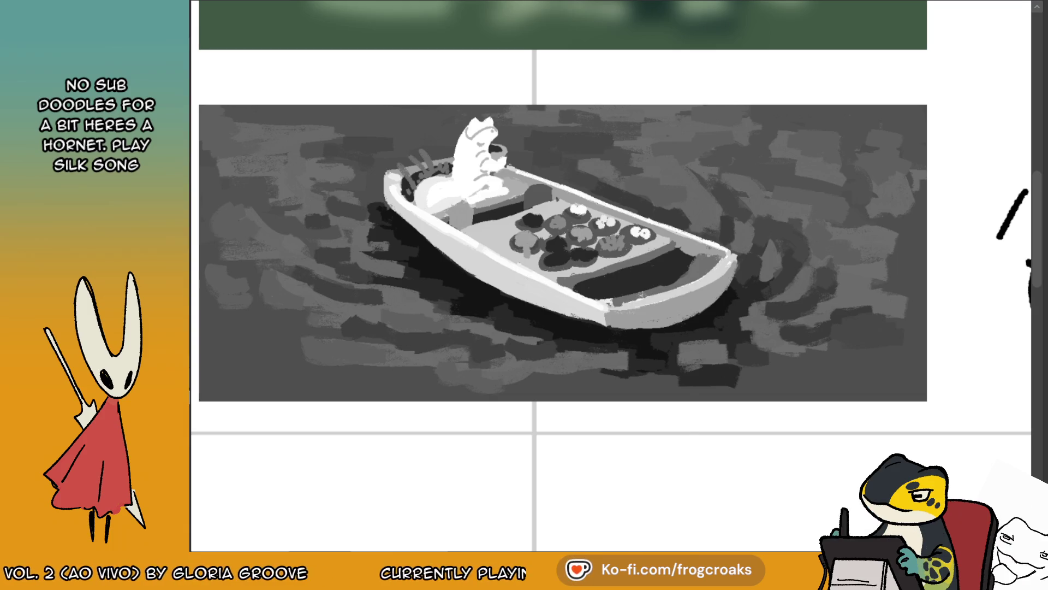
pyautogui.press('m')
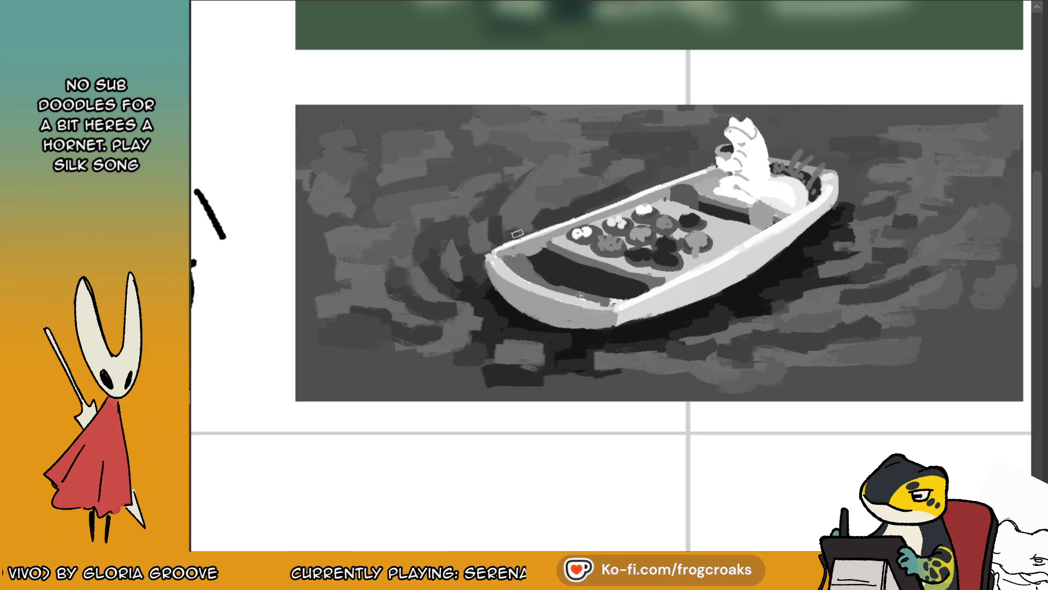
# - Darken the boat's left tip and repaint its dark upper rim stroke in lighter grey
pyautogui.moveTo(486, 277); pyautogui.dragTo(494, 286)
pyautogui.moveTo(510, 240); pyautogui.dragTo(679, 167)
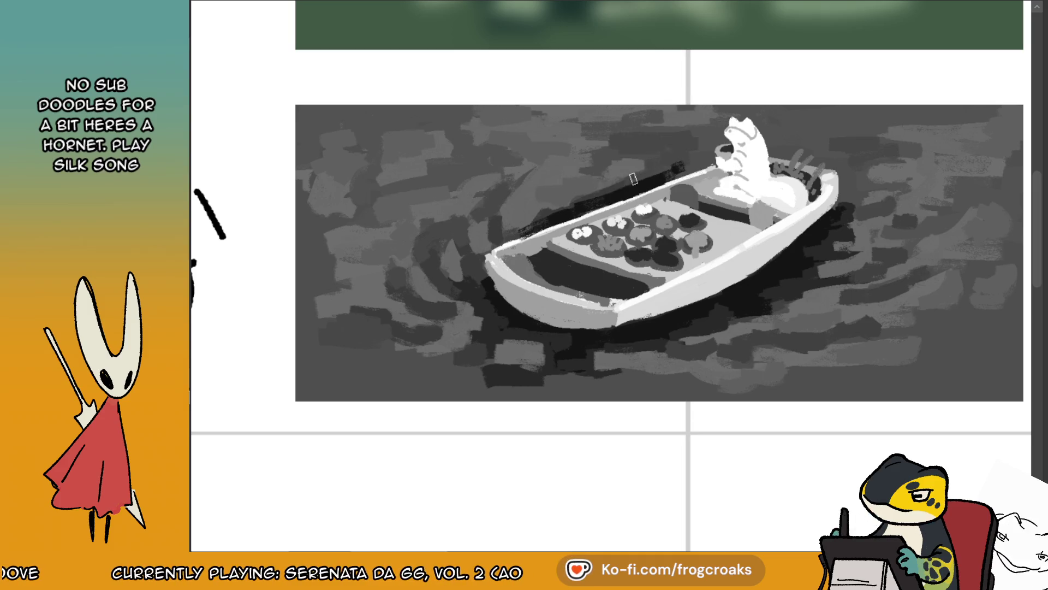
pyautogui.moveTo(572, 206); pyautogui.dragTo(679, 165)
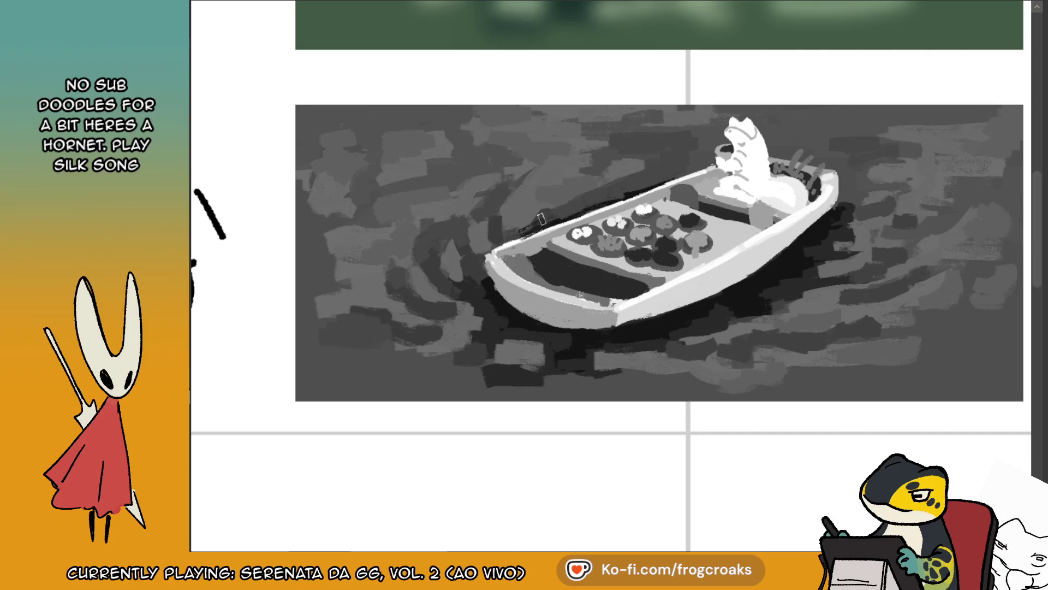
pyautogui.scroll(-3, 641, 166)
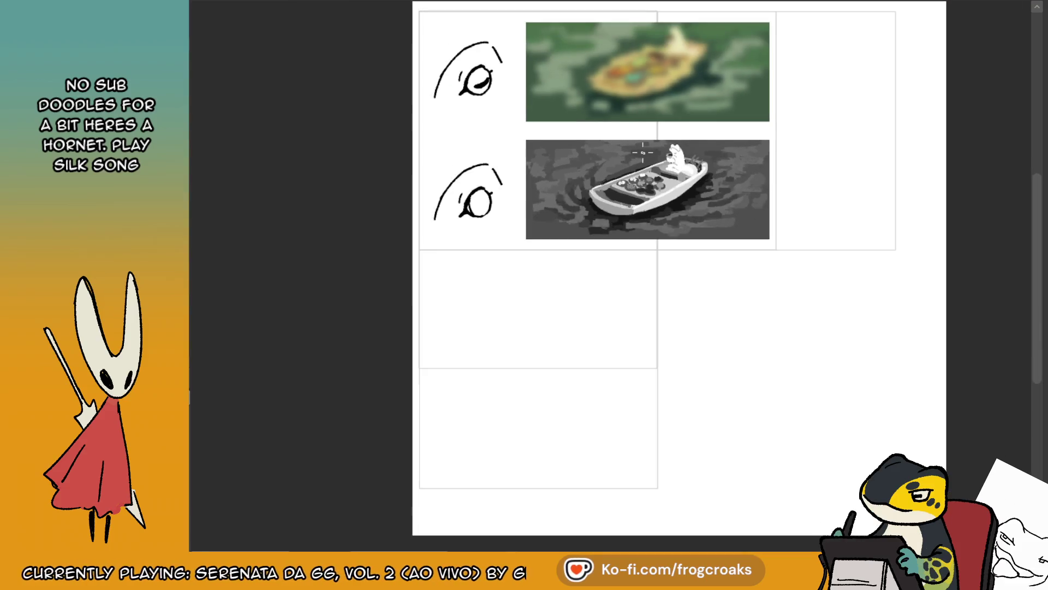
pyautogui.scroll(5, 642, 152)
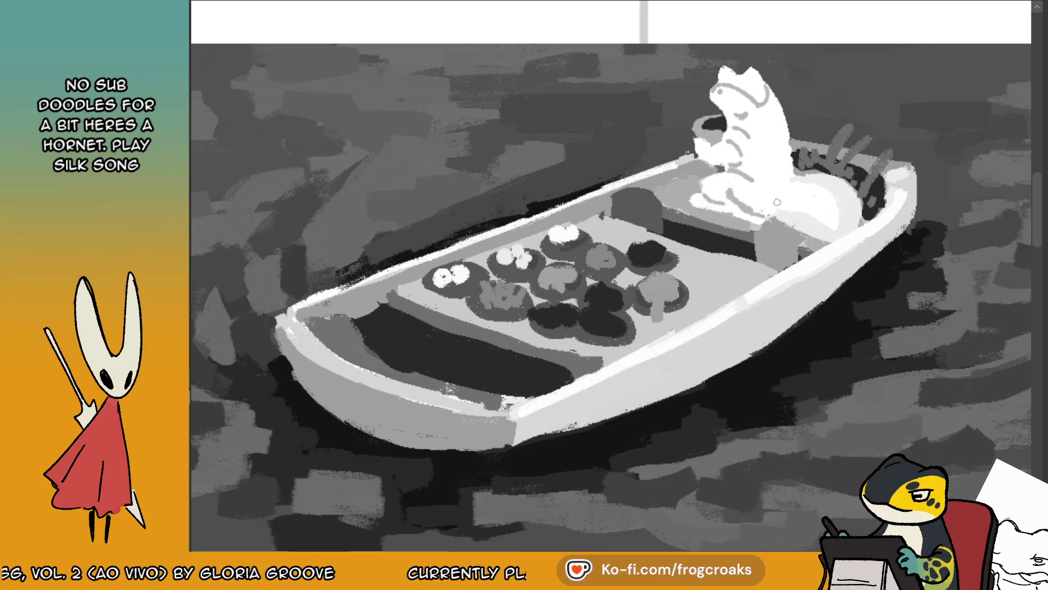
# - In mirrored view, refine the frog's body and inner boat edge, then round the dark block's top
pyautogui.press('m')
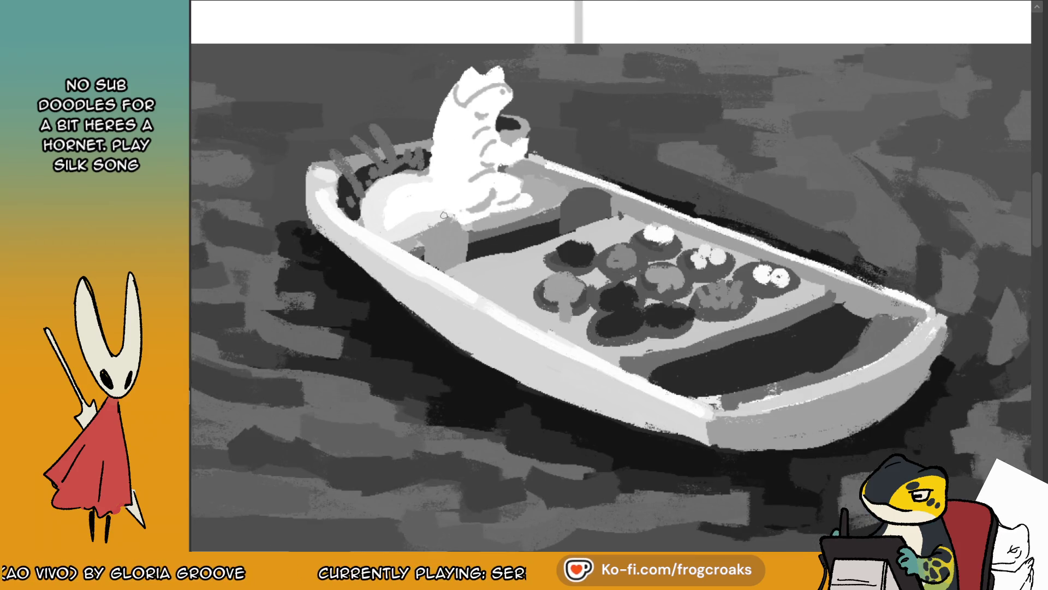
pyautogui.moveTo(429, 178); pyautogui.dragTo(376, 197)
pyautogui.moveTo(434, 159)
pyautogui.mouseDown()
pyautogui.moveTo(382, 199)
pyautogui.moveTo(398, 178)
pyautogui.moveTo(376, 221)
pyautogui.mouseUp()
pyautogui.moveTo(371, 200)
pyautogui.mouseDown()
pyautogui.moveTo(382, 233)
pyautogui.moveTo(428, 223)
pyautogui.mouseUp()
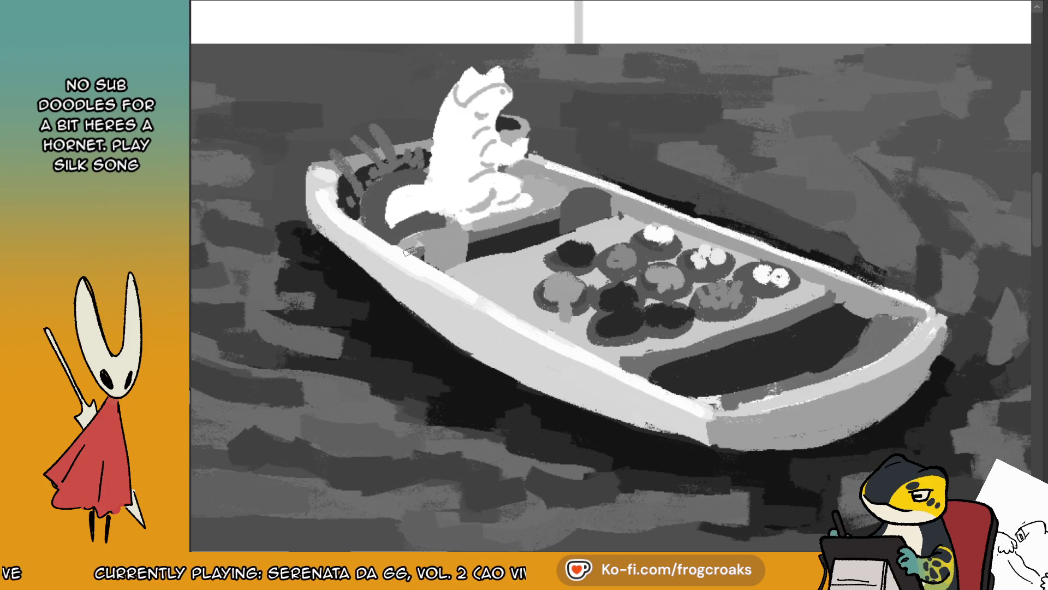
pyautogui.press('m')
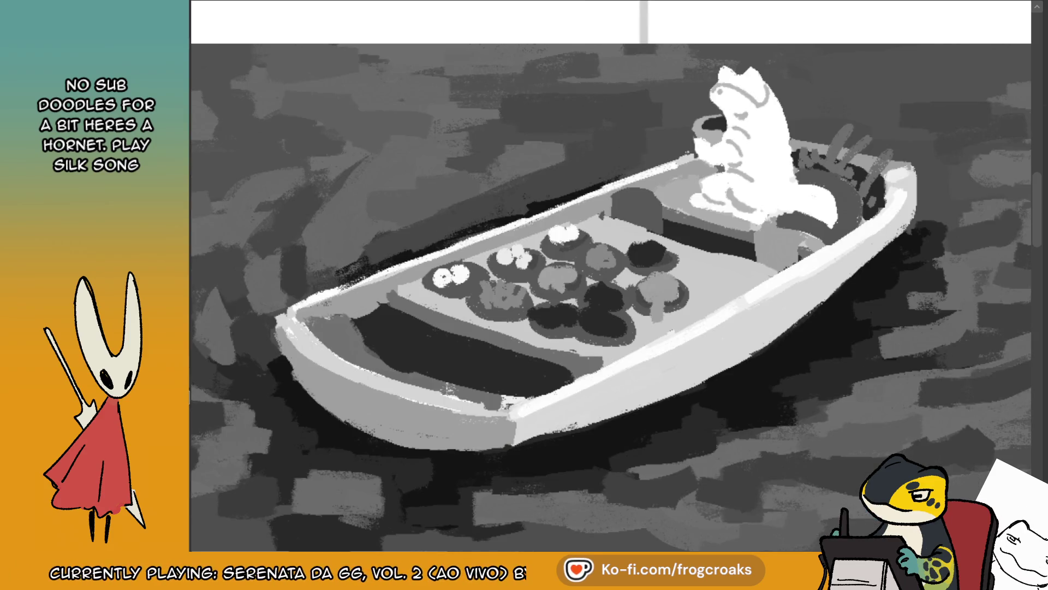
pyautogui.moveTo(803, 166); pyautogui.dragTo(805, 153)
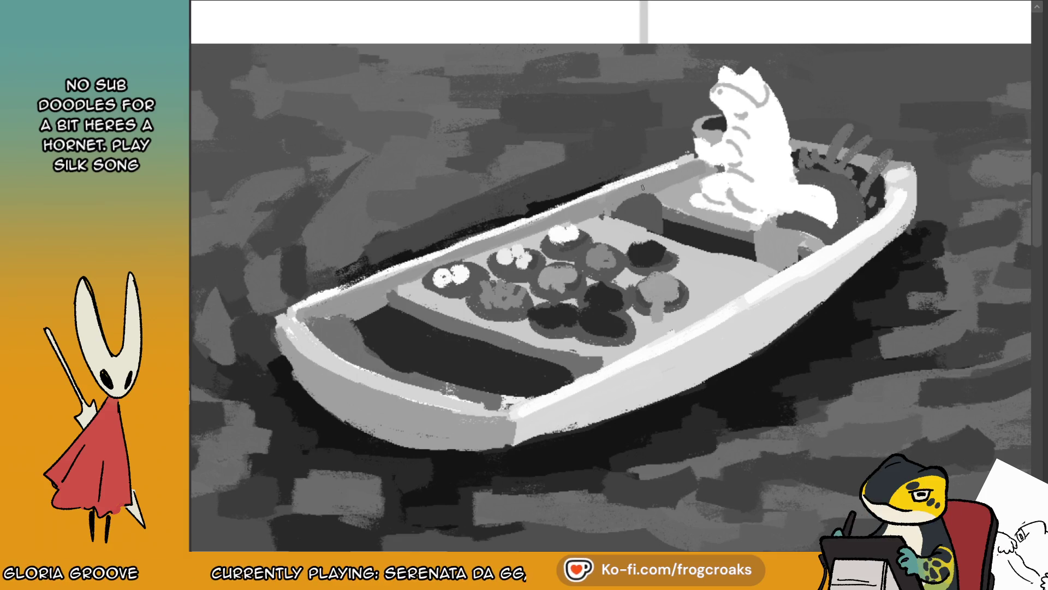
pyautogui.moveTo(617, 198)
pyautogui.mouseDown()
pyautogui.moveTo(614, 209)
pyautogui.moveTo(631, 204)
pyautogui.moveTo(610, 207)
pyautogui.mouseUp()
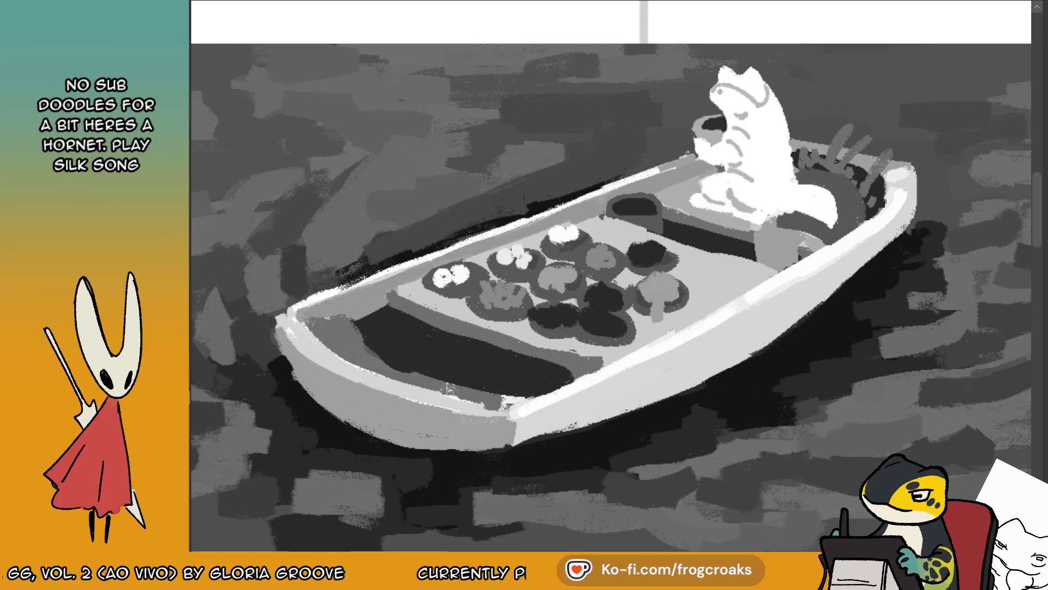
# - Repaint the rim beside the frog in an eyedropped mid-grey with a thin light highlight along it
pyautogui.keyDown('ctrl'); pyautogui.click(862, 175); pyautogui.keyUp('ctrl')
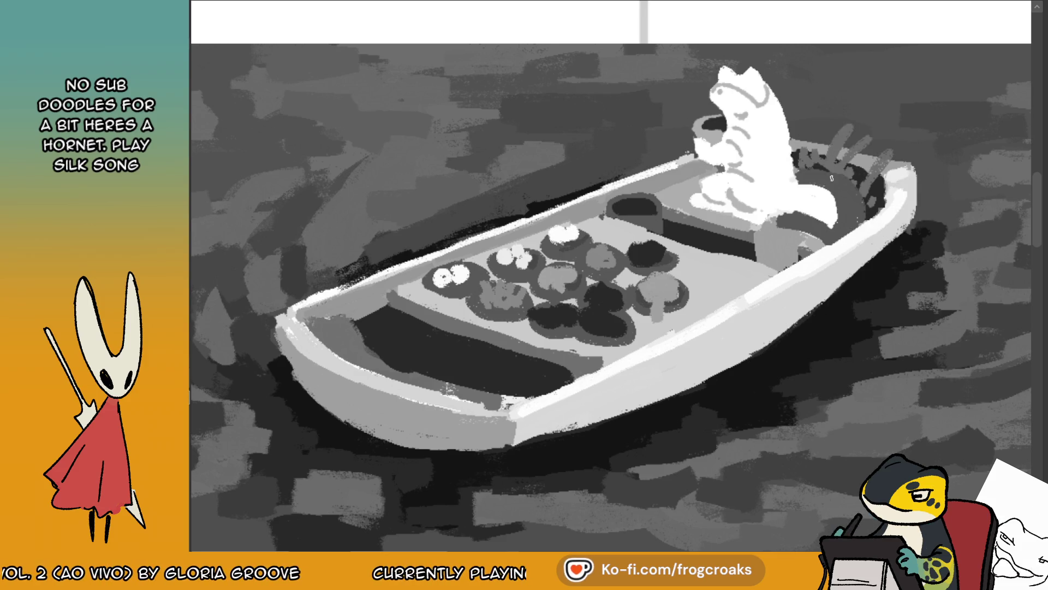
pyautogui.moveTo(689, 161)
pyautogui.mouseDown()
pyautogui.moveTo(700, 177)
pyautogui.moveTo(707, 169)
pyautogui.mouseUp()
pyautogui.keyDown('ctrl'); pyautogui.click(691, 219); pyautogui.keyUp('ctrl')
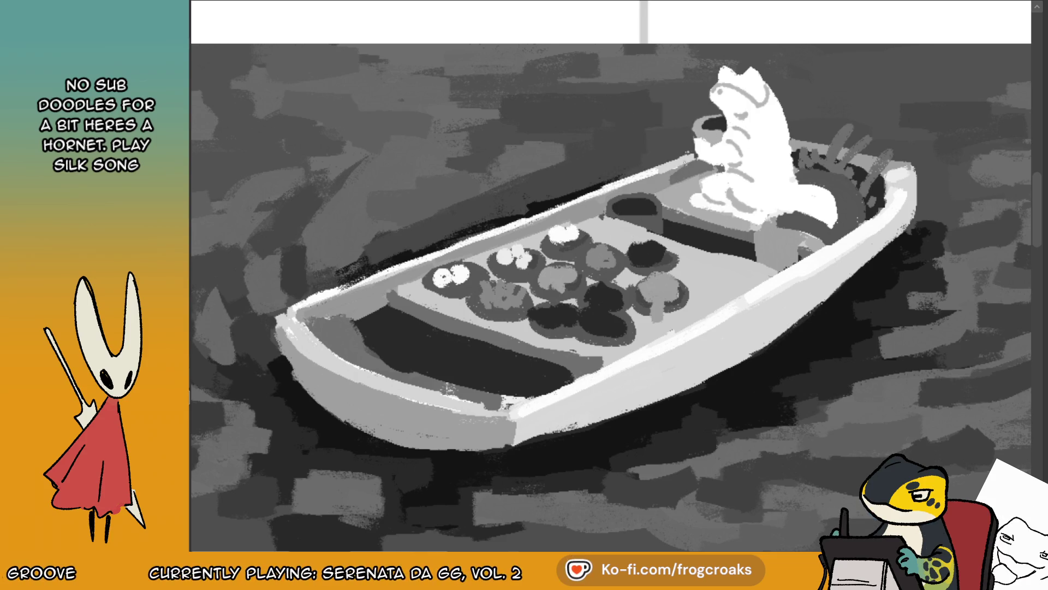
pyautogui.moveTo(685, 158); pyautogui.dragTo(667, 170)
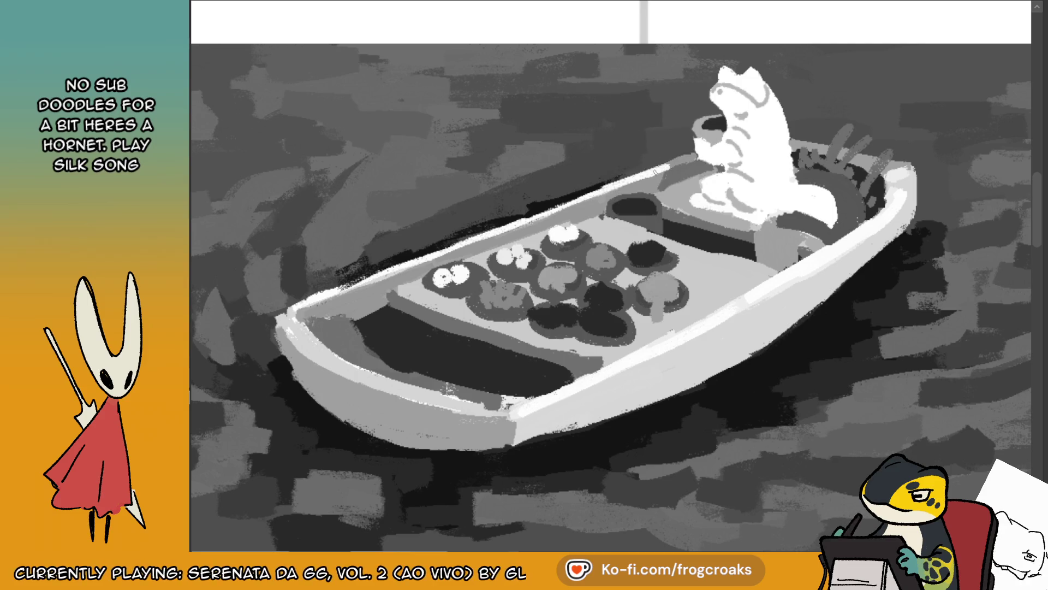
pyautogui.scroll(-2, 684, 146)
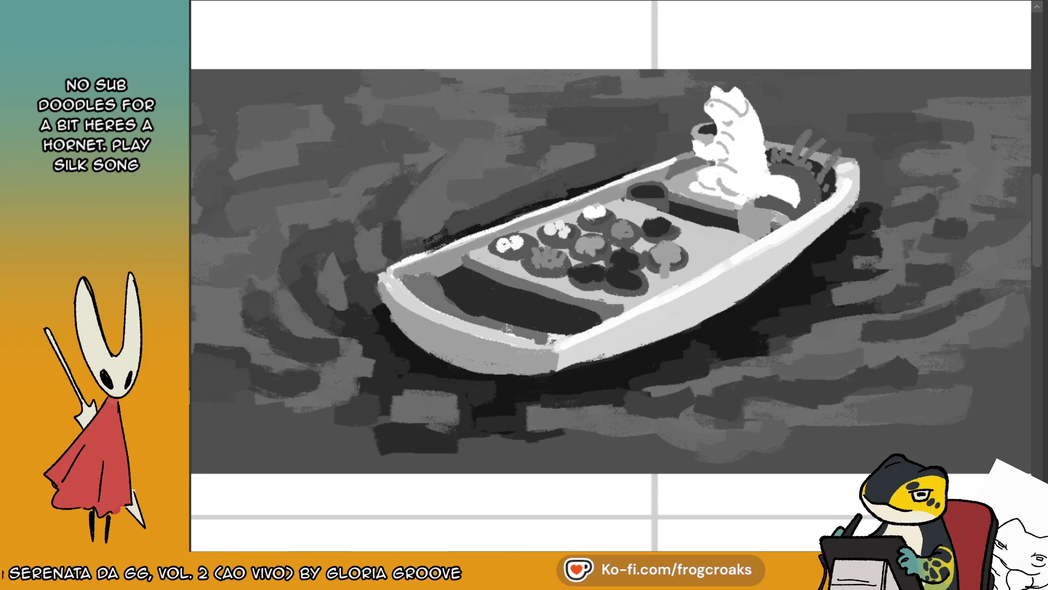
pyautogui.scroll(-1, 749, 175)
pyautogui.scroll(-1, 749, 175)
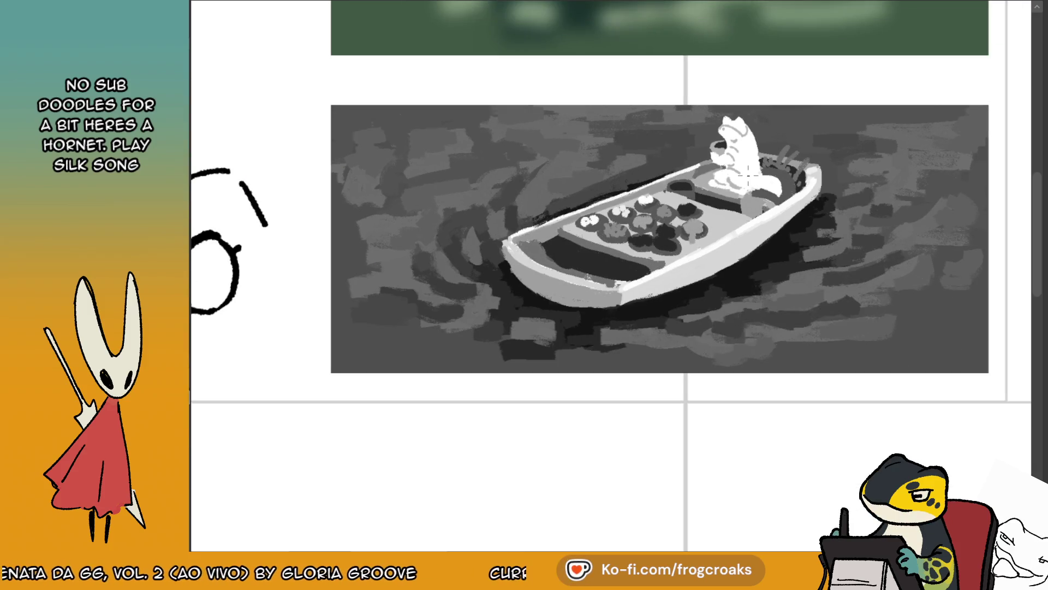
pyautogui.scroll(1, 649, 170)
pyautogui.scroll(1, 649, 170)
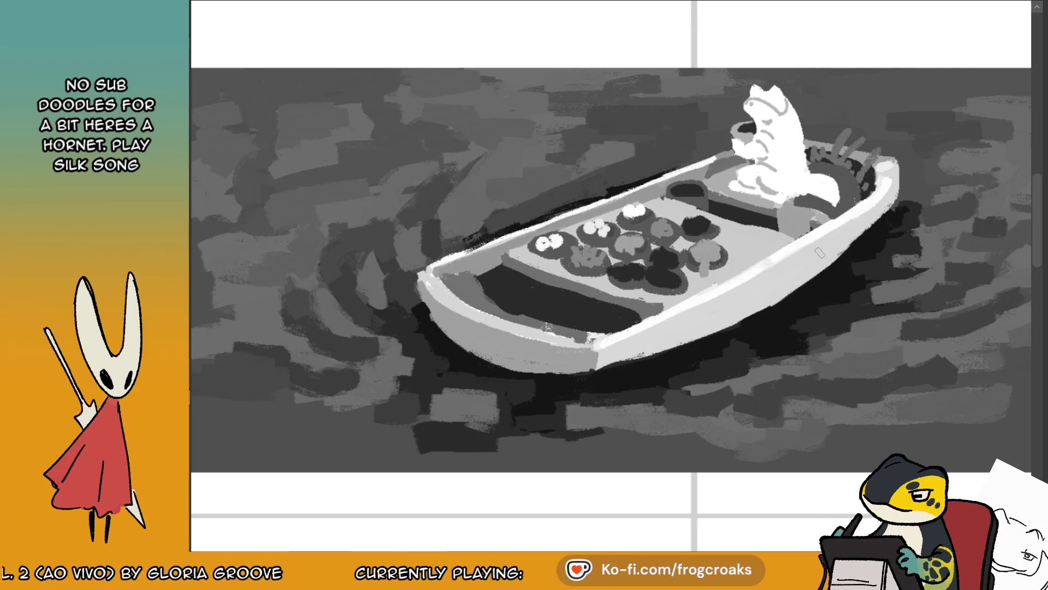
pyautogui.scroll(-7, 820, 252)
pyautogui.scroll(4, 942, 203)
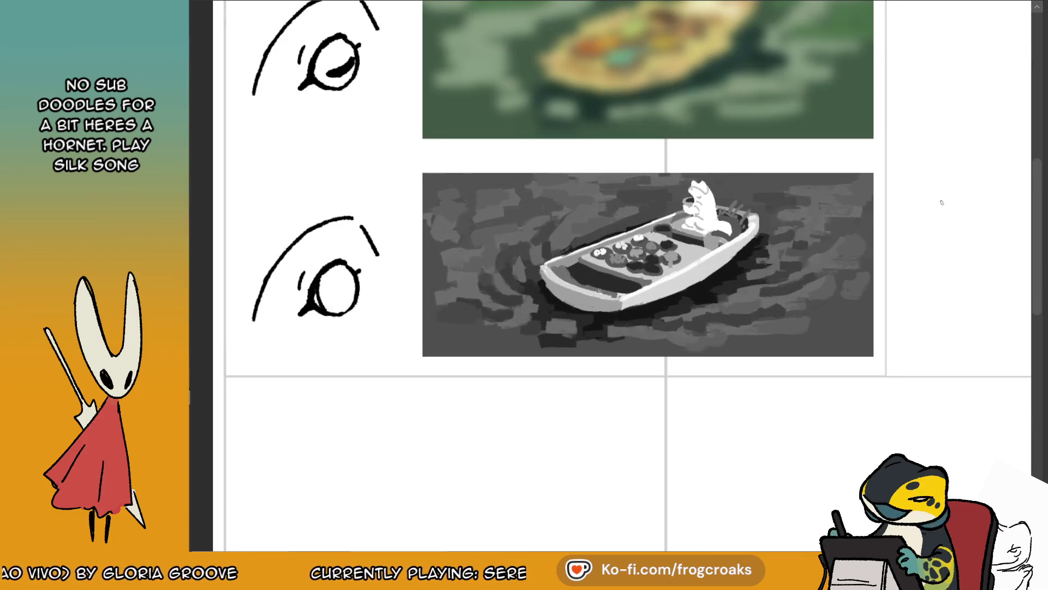
pyautogui.scroll(2, 681, 189)
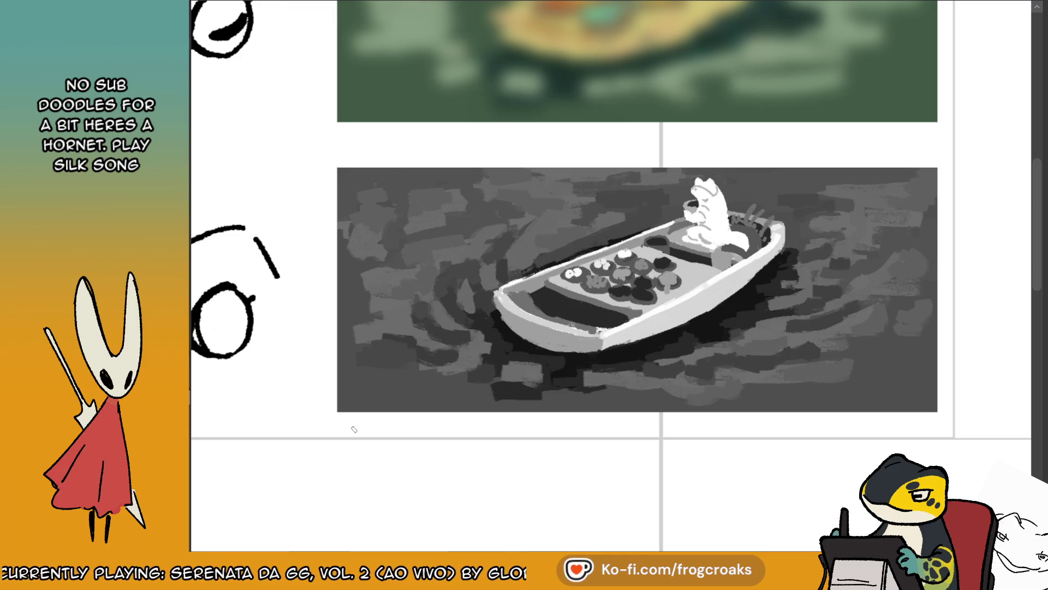
pyautogui.keyDown('alt'); pyautogui.click(778, 182); pyautogui.keyUp('alt')
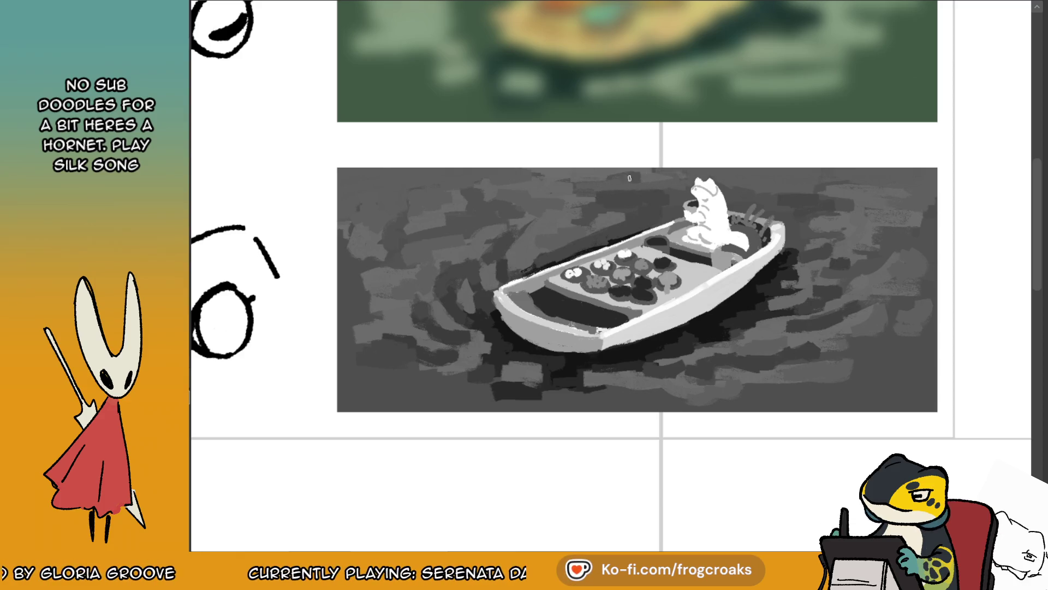
pyautogui.scroll(-6, 596, 177)
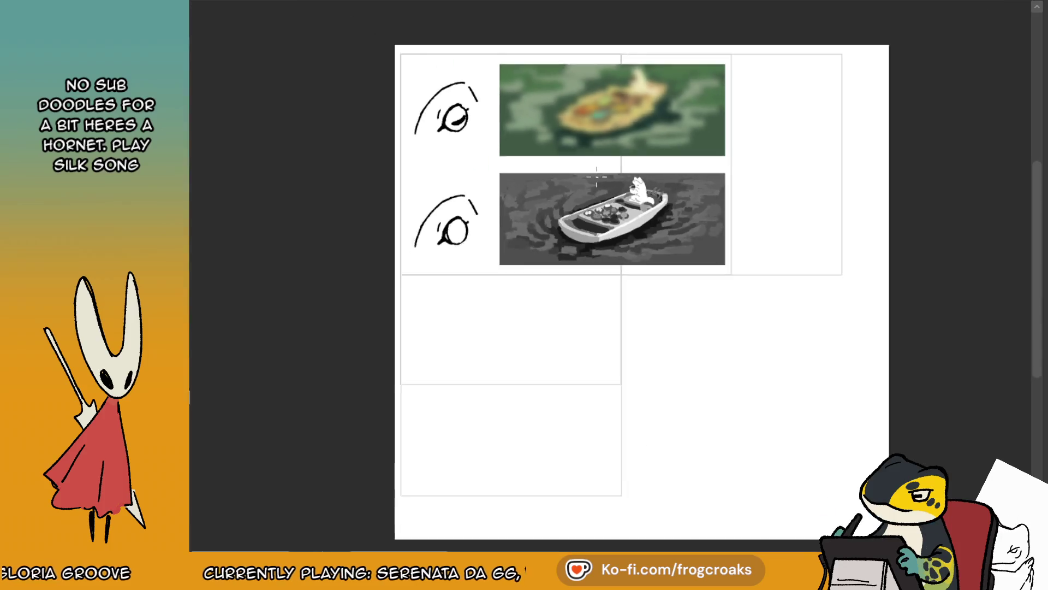
pyautogui.scroll(2, 475, 278)
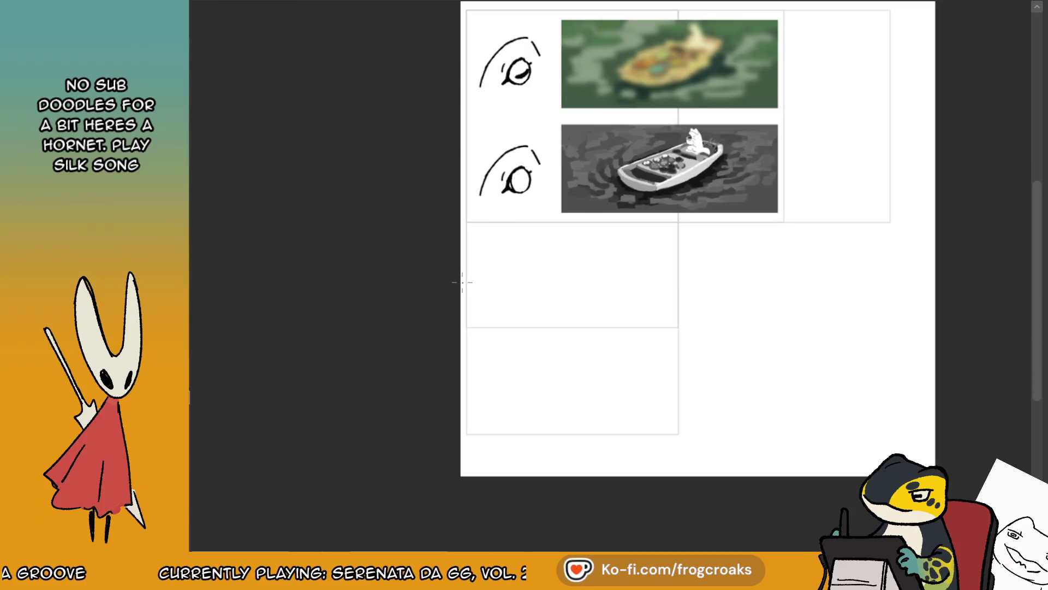
pyautogui.scroll(5, 692, 148)
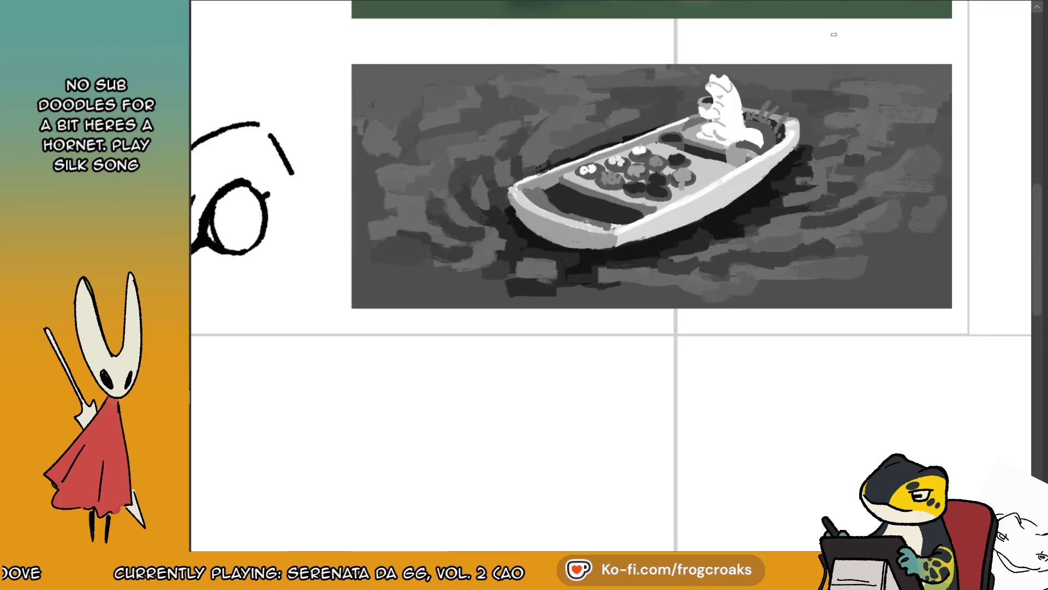
pyautogui.scroll(3, 793, 135)
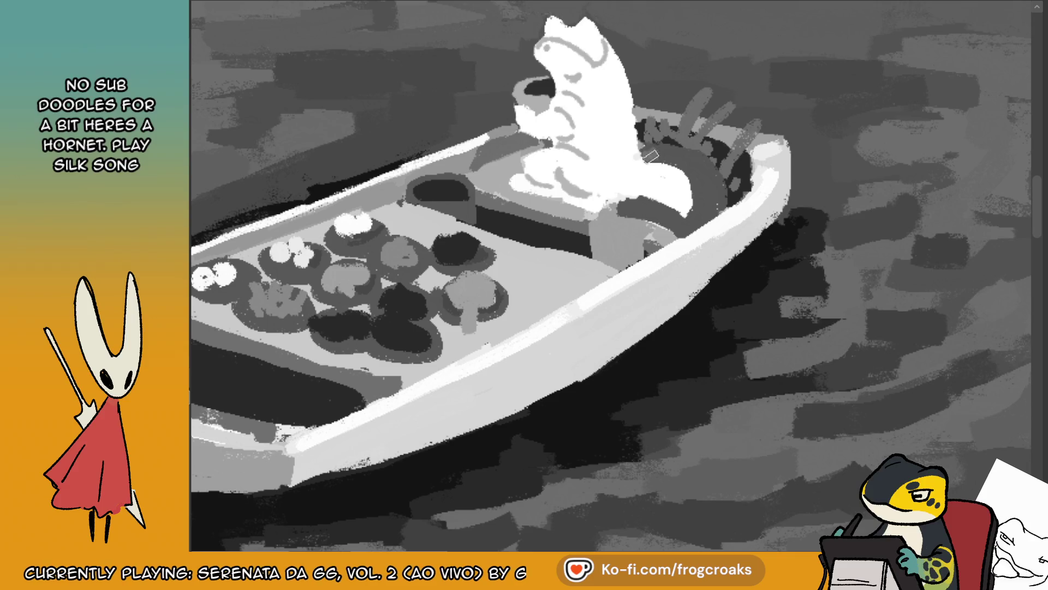
# - Lighten the dark band beside the frog with sampled white and add a dark arc beside it
pyautogui.keyDown('ctrl'); pyautogui.click(657, 155); pyautogui.keyUp('ctrl')
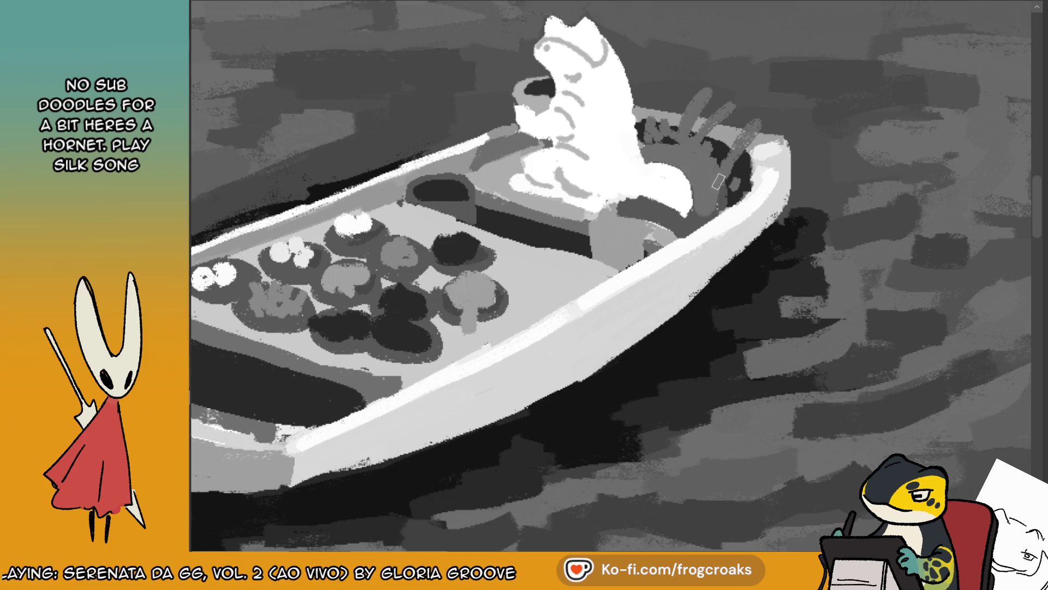
pyautogui.moveTo(644, 206)
pyautogui.mouseDown()
pyautogui.moveTo(633, 207)
pyautogui.moveTo(703, 213)
pyautogui.mouseUp()
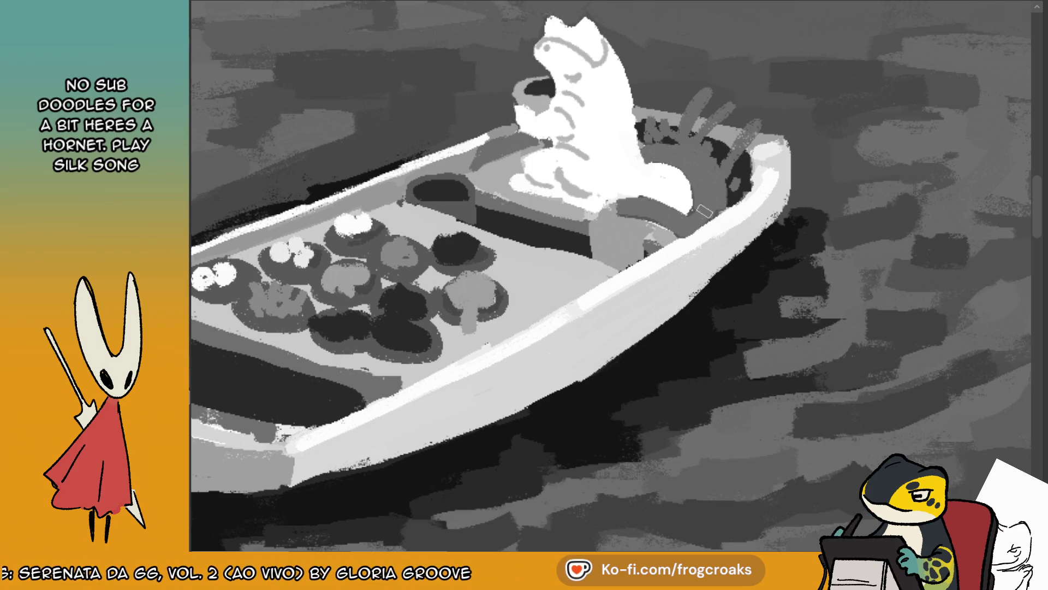
pyautogui.moveTo(613, 214); pyautogui.dragTo(650, 210)
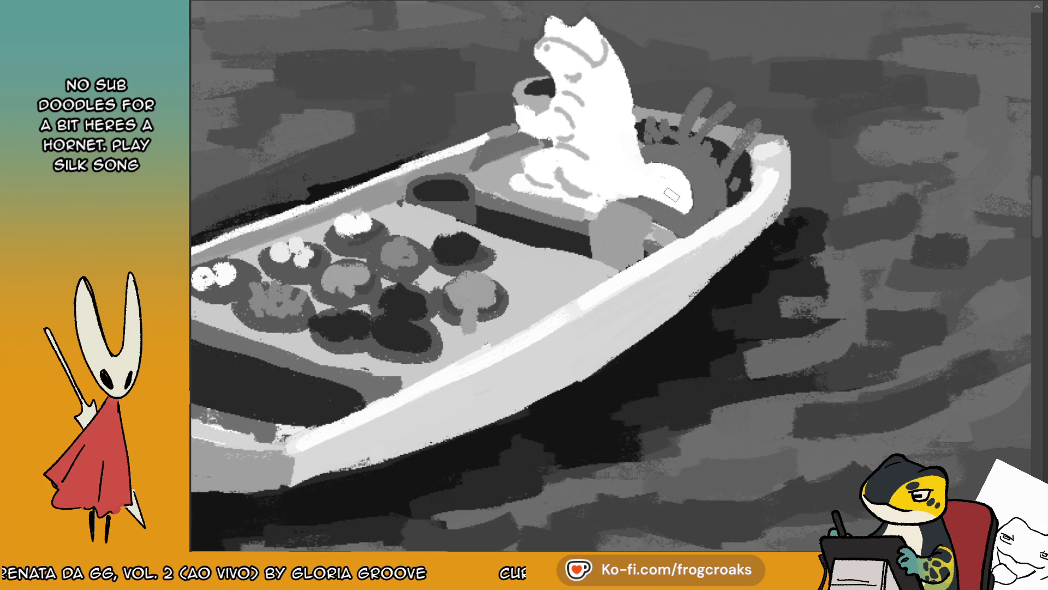
pyautogui.keyDown('ctrl'); pyautogui.click(737, 173); pyautogui.keyUp('ctrl')
pyautogui.moveTo(734, 177)
pyautogui.mouseDown()
pyautogui.moveTo(721, 152)
pyautogui.moveTo(646, 133)
pyautogui.moveTo(710, 130)
pyautogui.moveTo(739, 166)
pyautogui.mouseUp()
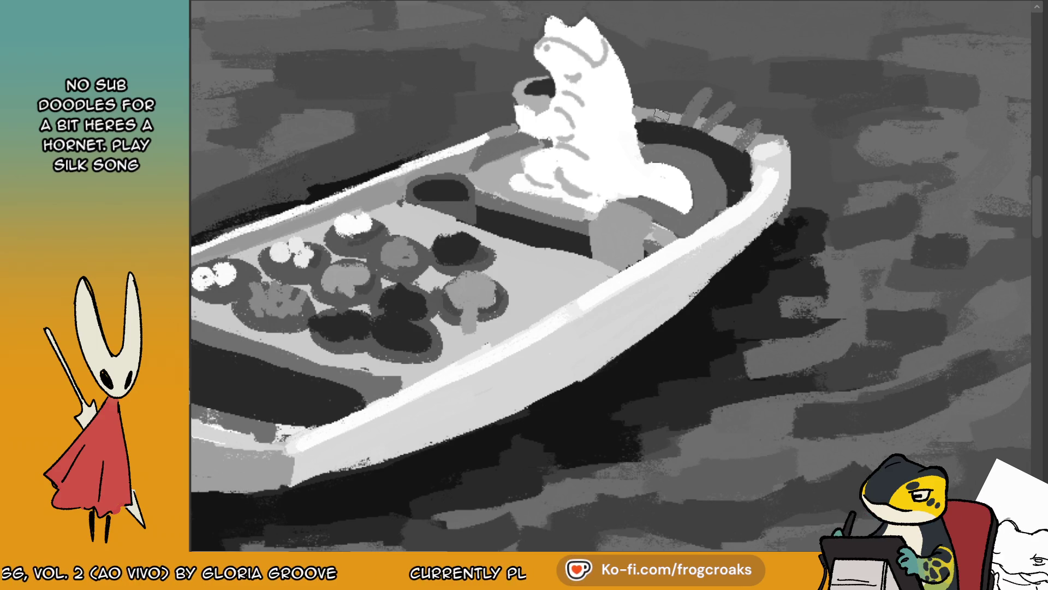
pyautogui.moveTo(640, 112)
pyautogui.mouseDown()
pyautogui.moveTo(737, 137)
pyautogui.moveTo(639, 115)
pyautogui.mouseUp()
# - Rework the rim right of the frog and brighten the boat's back inner rim
pyautogui.keyDown('ctrl'); pyautogui.click(763, 141); pyautogui.keyUp('ctrl')
pyautogui.moveTo(760, 140)
pyautogui.mouseDown()
pyautogui.moveTo(632, 103)
pyautogui.moveTo(710, 115)
pyautogui.moveTo(704, 98)
pyautogui.moveTo(749, 117)
pyautogui.moveTo(724, 110)
pyautogui.mouseUp()
pyautogui.keyDown('ctrl'); pyautogui.click(686, 83); pyautogui.keyUp('ctrl')
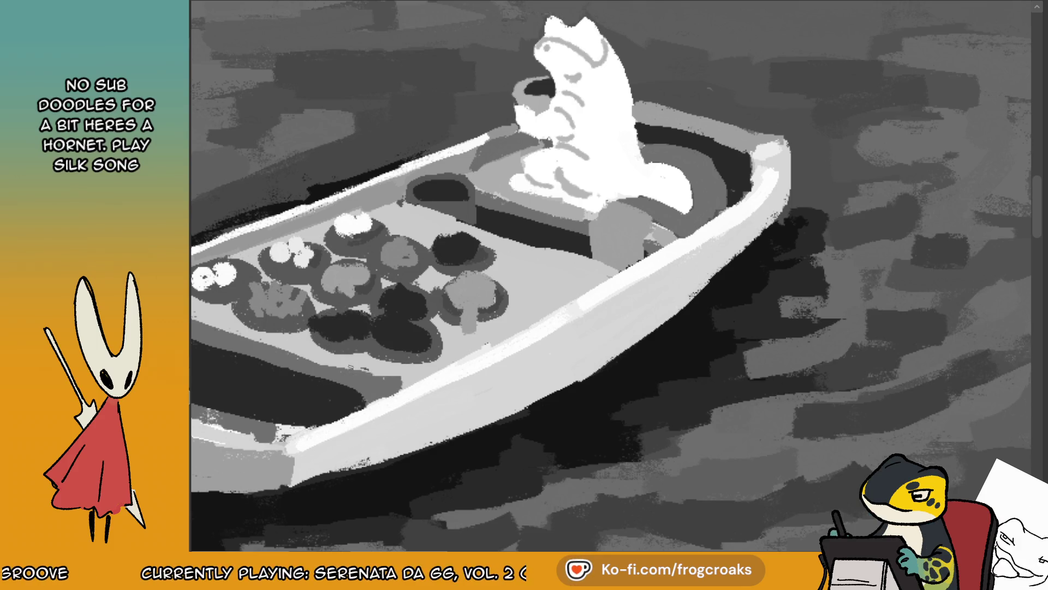
pyautogui.moveTo(645, 120)
pyautogui.mouseDown()
pyautogui.moveTo(743, 151)
pyautogui.moveTo(782, 141)
pyautogui.mouseUp()
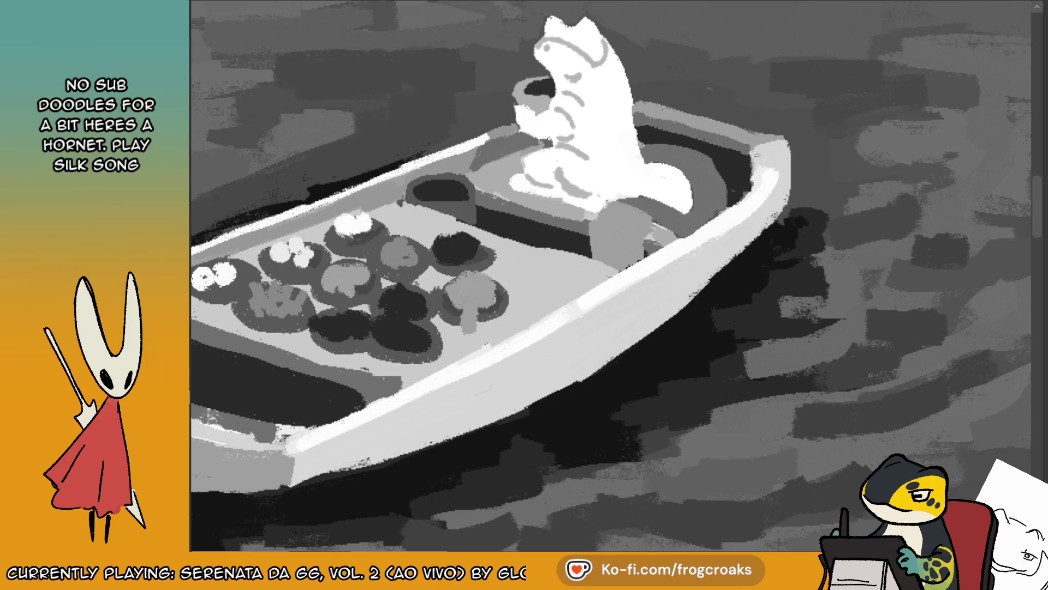
pyautogui.moveTo(757, 183)
pyautogui.mouseDown()
pyautogui.moveTo(755, 154)
pyautogui.moveTo(778, 147)
pyautogui.moveTo(764, 153)
pyautogui.mouseUp()
pyautogui.press('m')
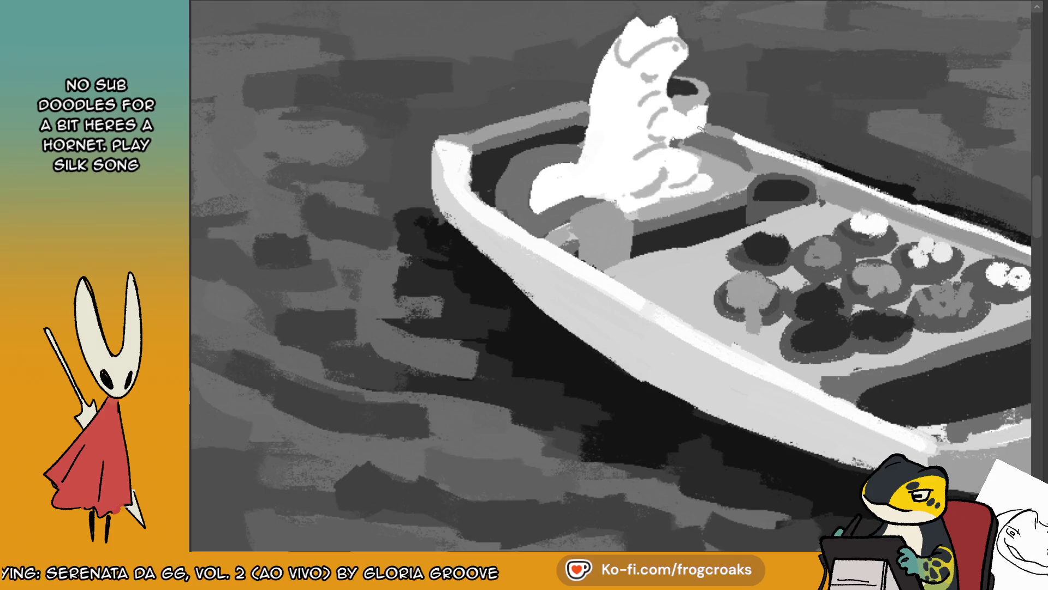
# - Try curving ornament strokes on the hull and undo the failed ones
pyautogui.scroll(-1, 707, 86)
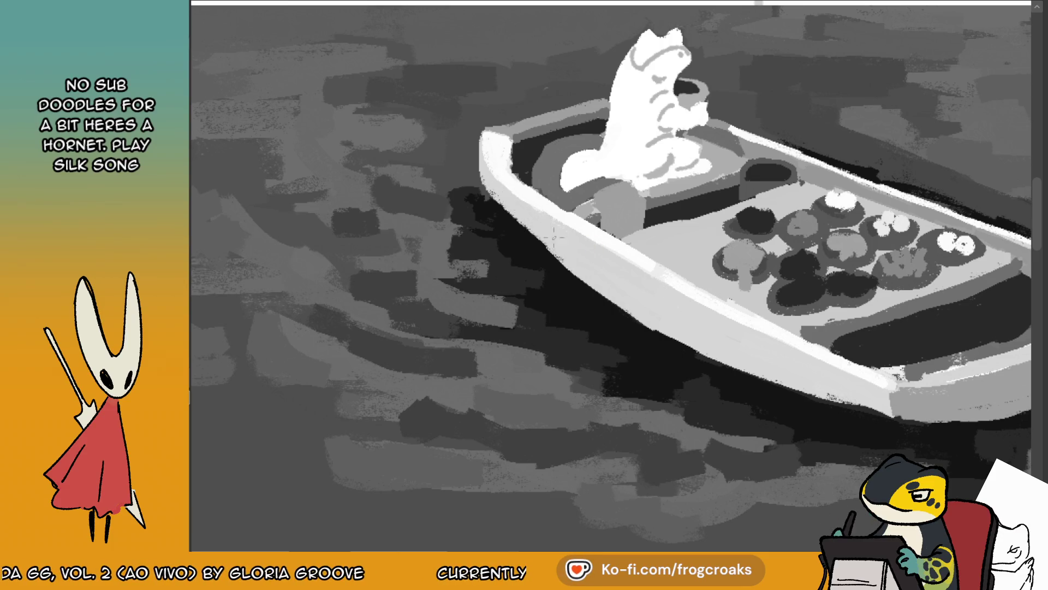
pyautogui.moveTo(558, 228)
pyautogui.mouseDown()
pyautogui.moveTo(601, 261)
pyautogui.moveTo(587, 261)
pyautogui.mouseUp()
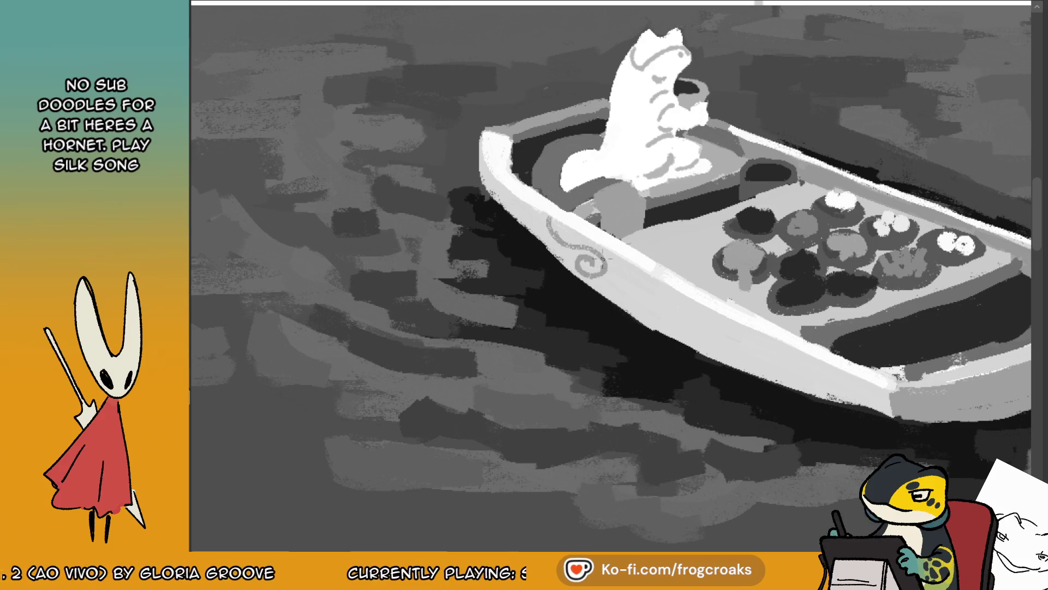
pyautogui.hotkey('ctrl', 'z')
pyautogui.hotkey('ctrl', 'z')
pyautogui.moveTo(580, 242)
pyautogui.mouseDown()
pyautogui.moveTo(571, 261)
pyautogui.moveTo(603, 261)
pyautogui.moveTo(594, 273)
pyautogui.moveTo(644, 295)
pyautogui.mouseUp()
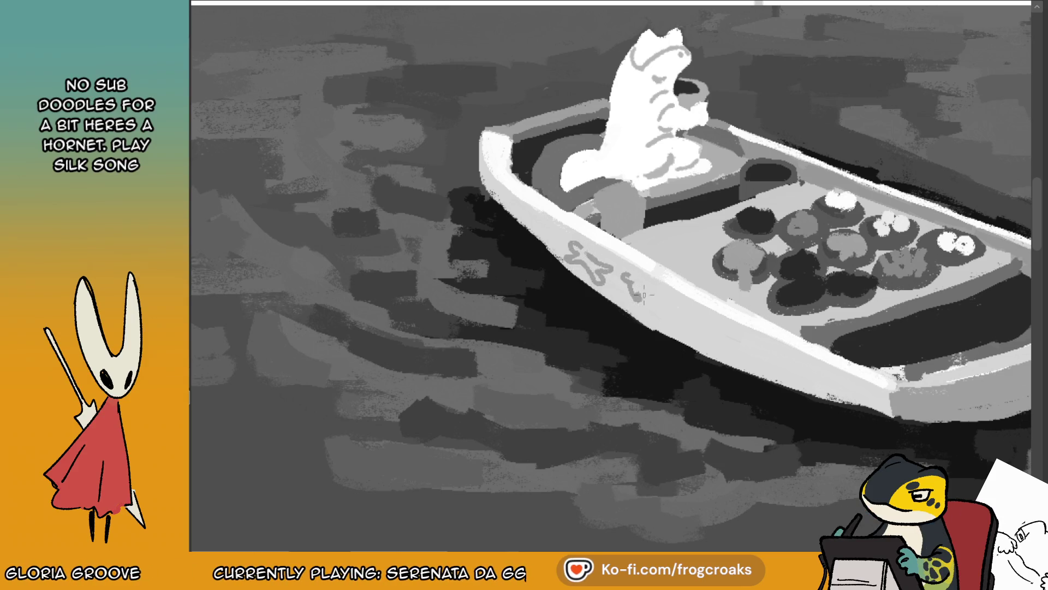
pyautogui.hotkey('ctrl', 'z')
pyautogui.hotkey('ctrl', 'z')
pyautogui.hotkey('ctrl', 'z')
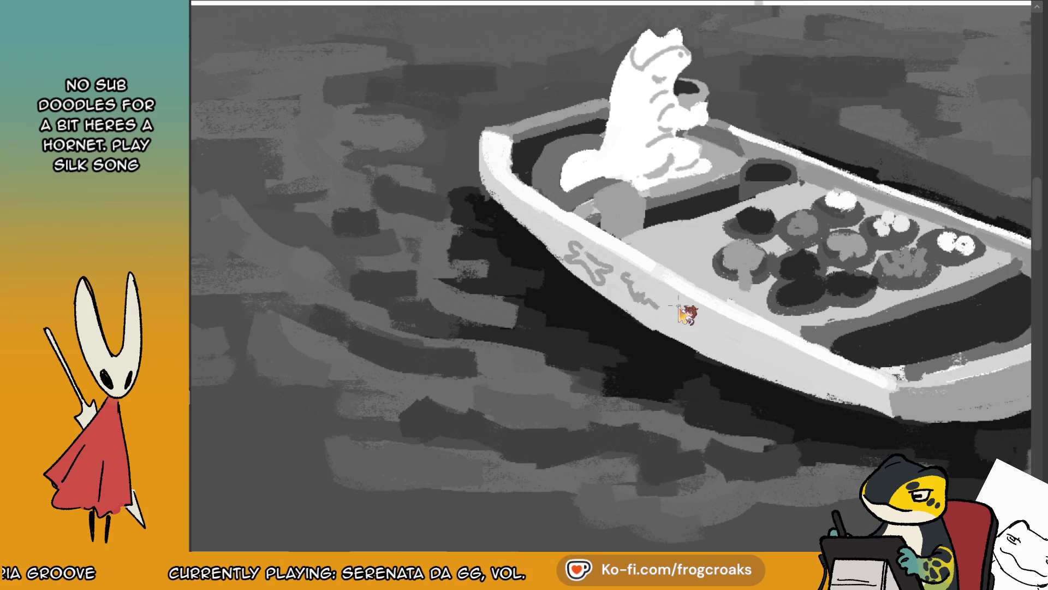
pyautogui.hotkey('ctrl', 'z')
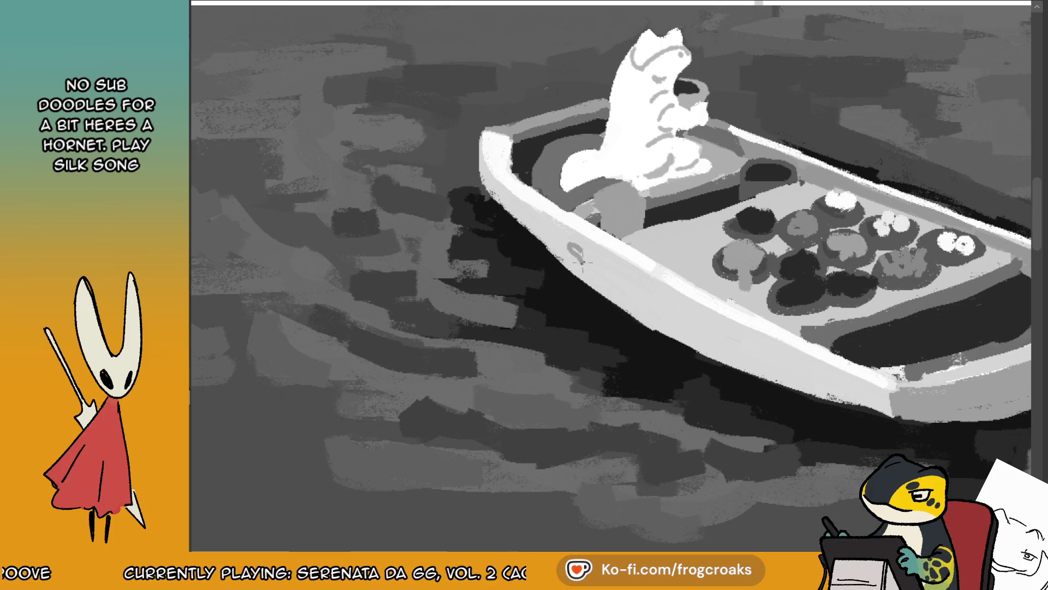
# - Draw a long looping ornament along the hull and dab small dots beneath it
pyautogui.moveTo(594, 268); pyautogui.dragTo(744, 355)
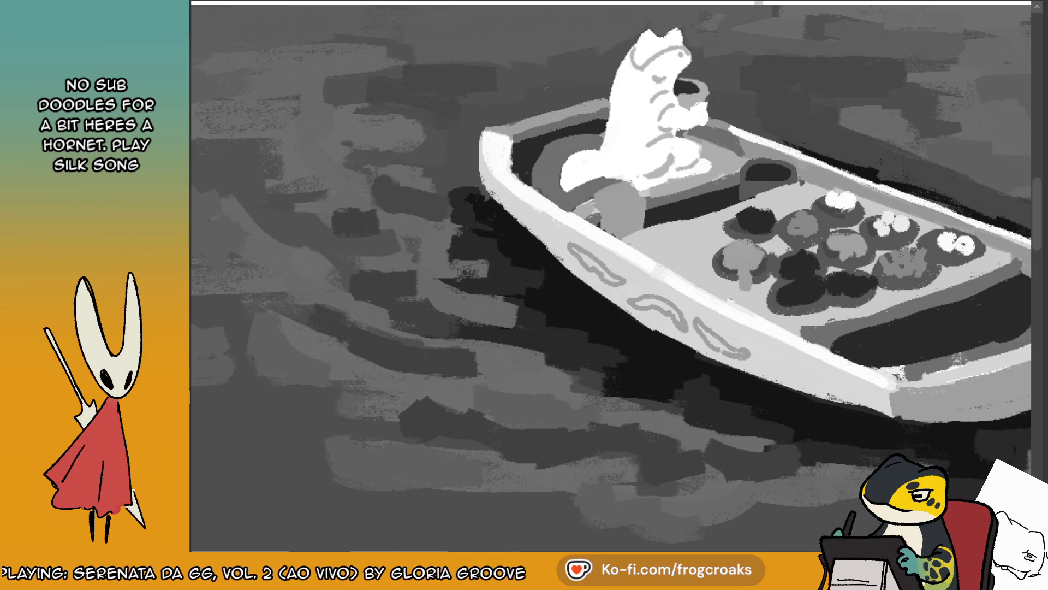
pyautogui.press('m')
pyautogui.moveTo(584, 288); pyautogui.dragTo(568, 291)
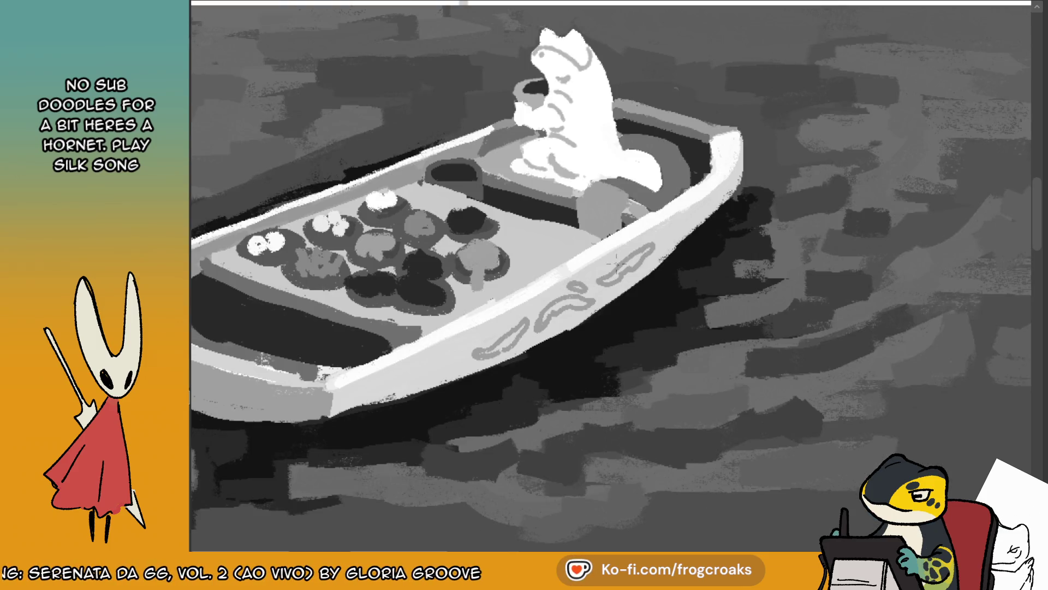
pyautogui.moveTo(659, 243); pyautogui.dragTo(655, 260)
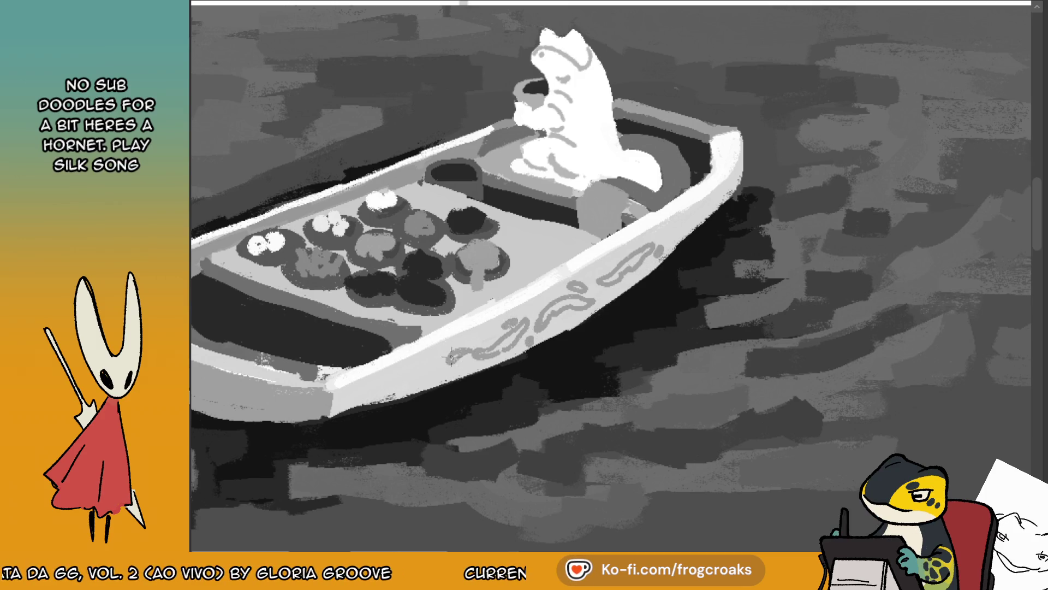
pyautogui.click(429, 378)
pyautogui.click(405, 376)
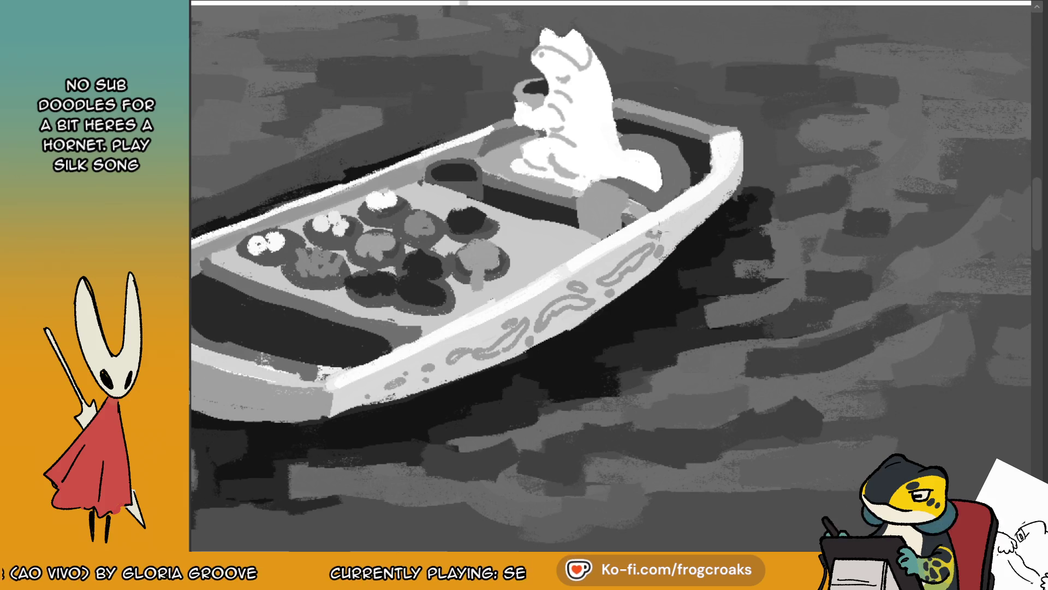
# - Brush the light inner-edge band below the frog darker, checking the page zoomed out and mirrored
pyautogui.scroll(-6, 682, 211)
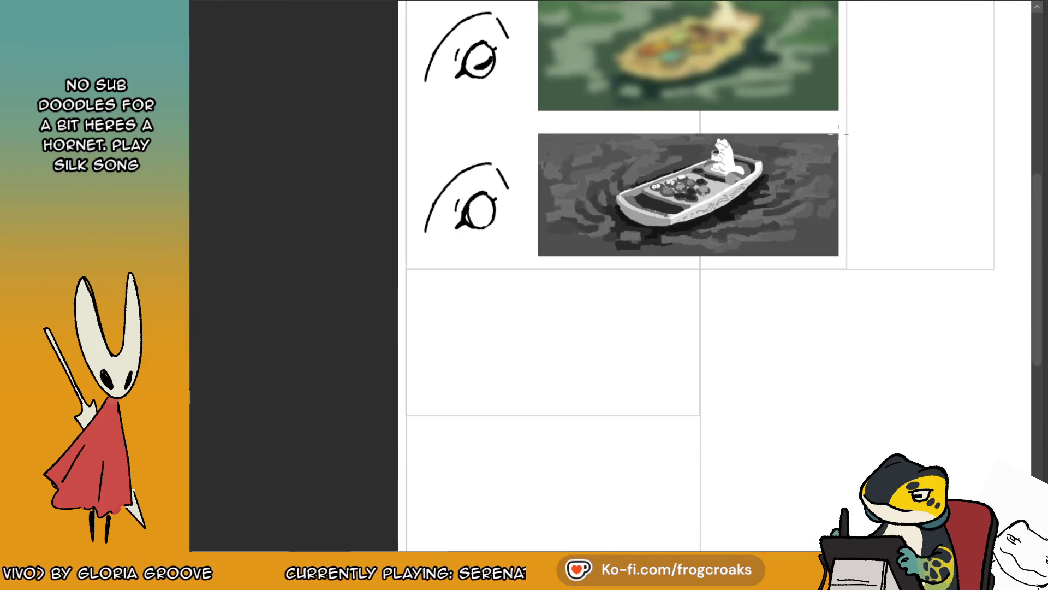
pyautogui.scroll(-2, 838, 134)
pyautogui.scroll(8, 764, 153)
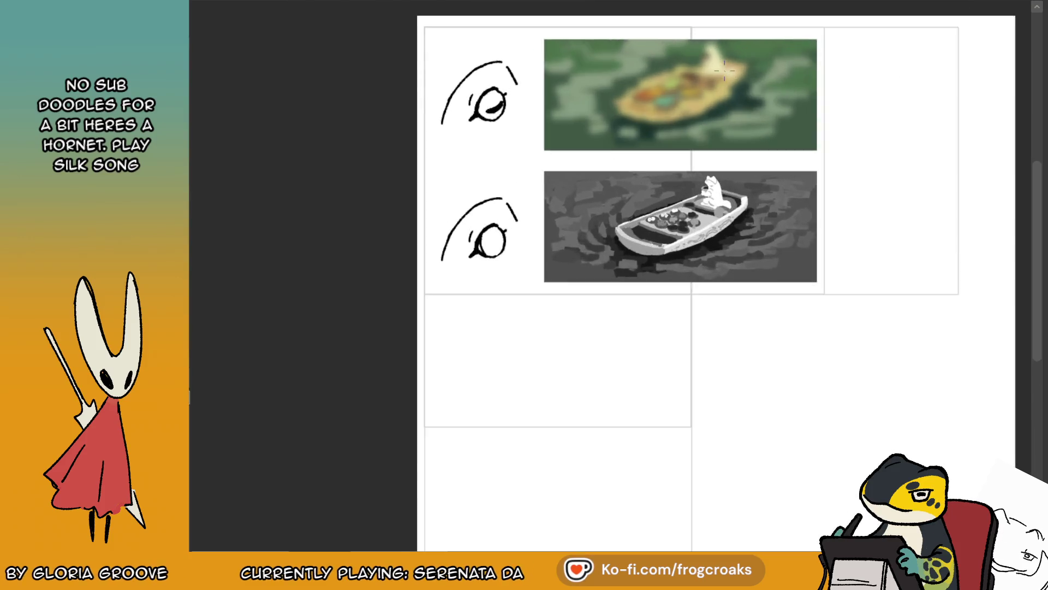
pyautogui.scroll(4, 774, 285)
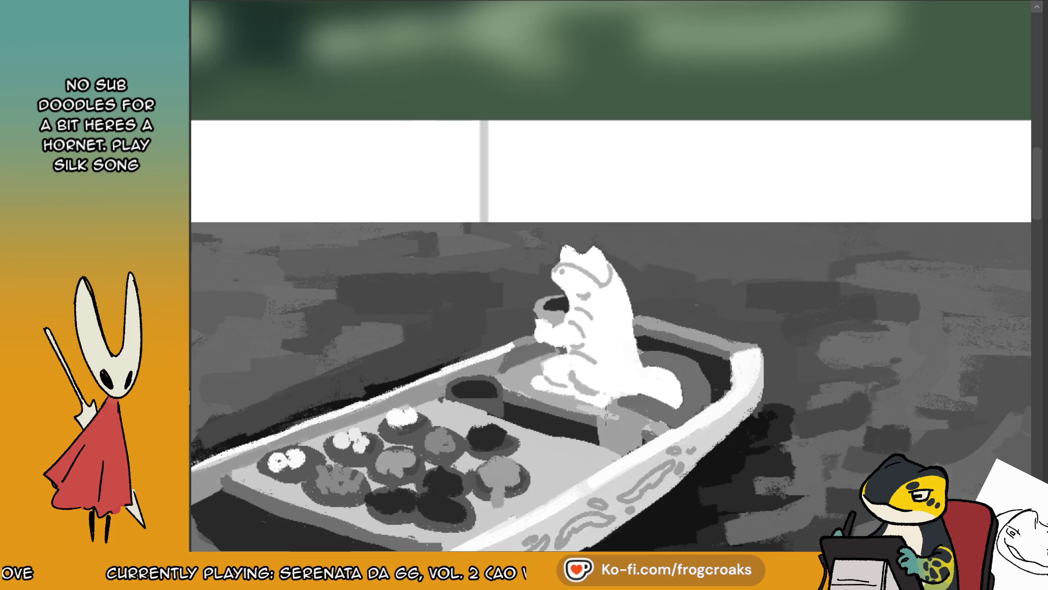
pyautogui.moveTo(600, 414)
pyautogui.mouseDown()
pyautogui.moveTo(617, 409)
pyautogui.moveTo(583, 421)
pyautogui.moveTo(625, 431)
pyautogui.mouseUp()
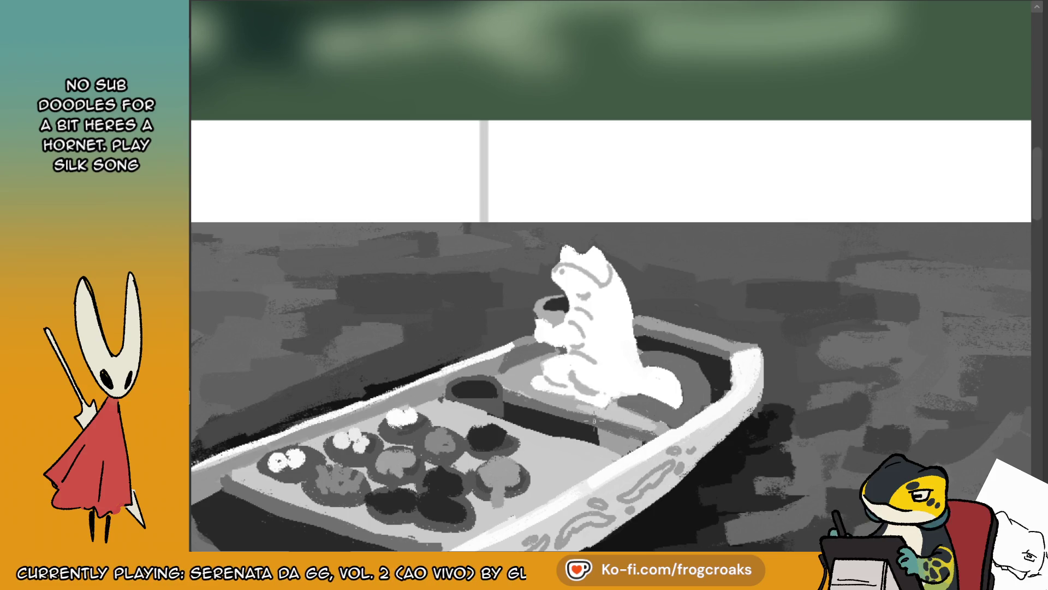
pyautogui.moveTo(605, 425)
pyautogui.mouseDown()
pyautogui.moveTo(627, 449)
pyautogui.moveTo(617, 447)
pyautogui.moveTo(635, 434)
pyautogui.mouseUp()
pyautogui.scroll(-5, 601, 269)
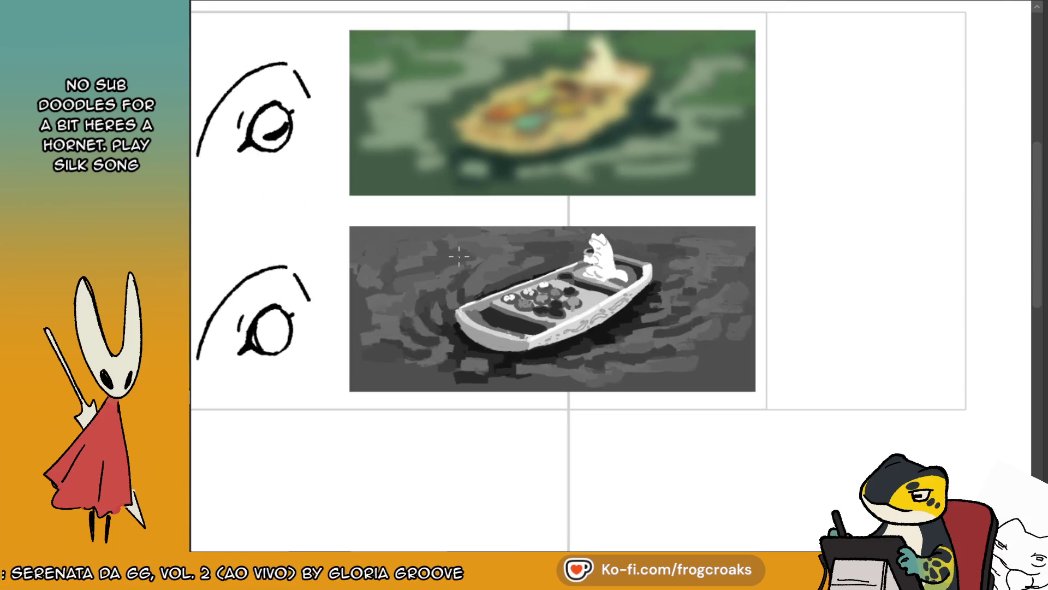
pyautogui.scroll(-3, 574, 278)
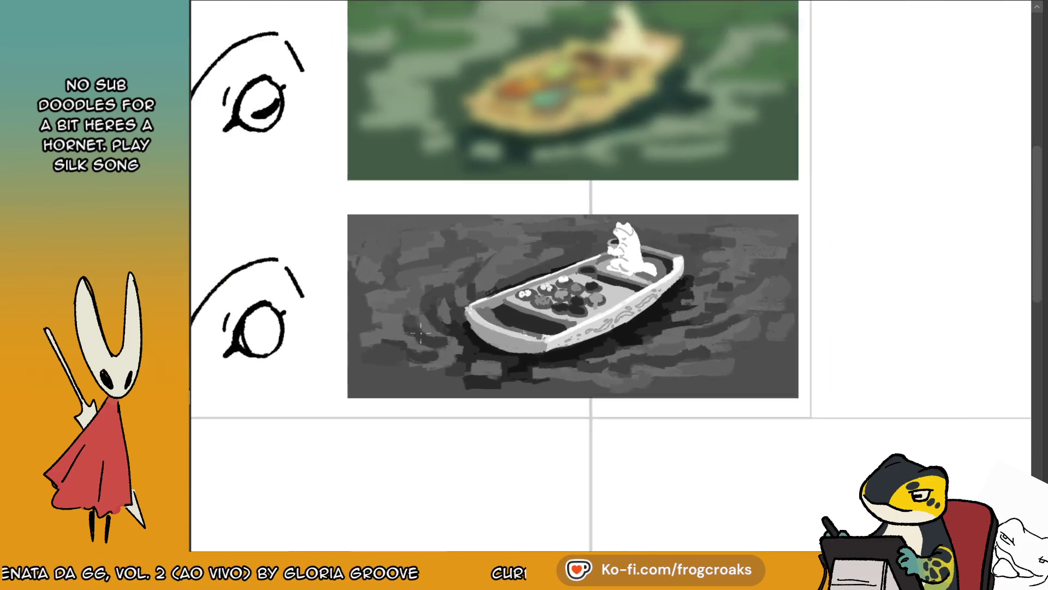
pyautogui.scroll(5, 575, 278)
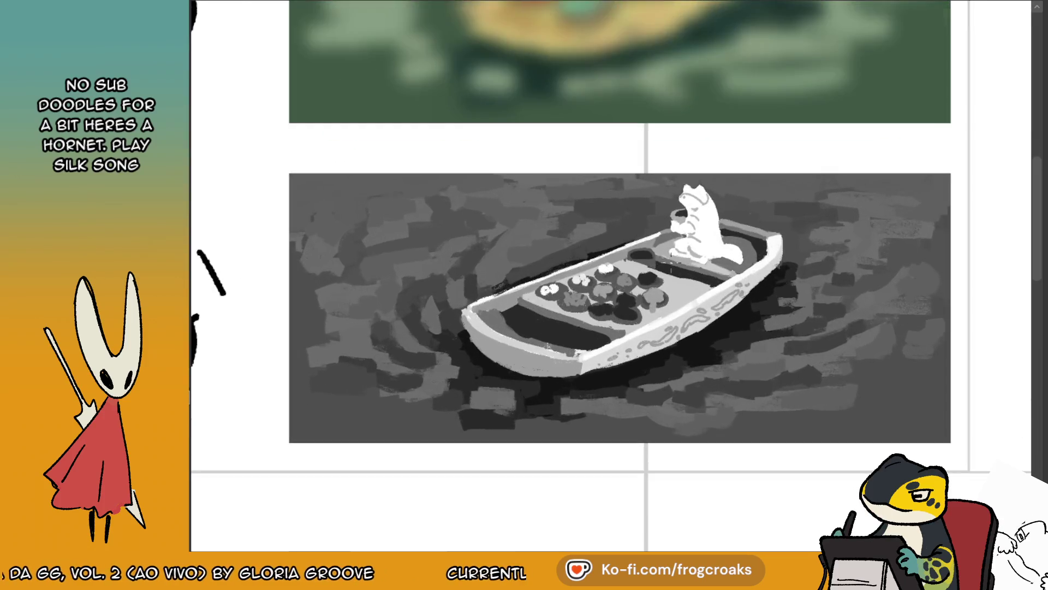
pyautogui.press('m')
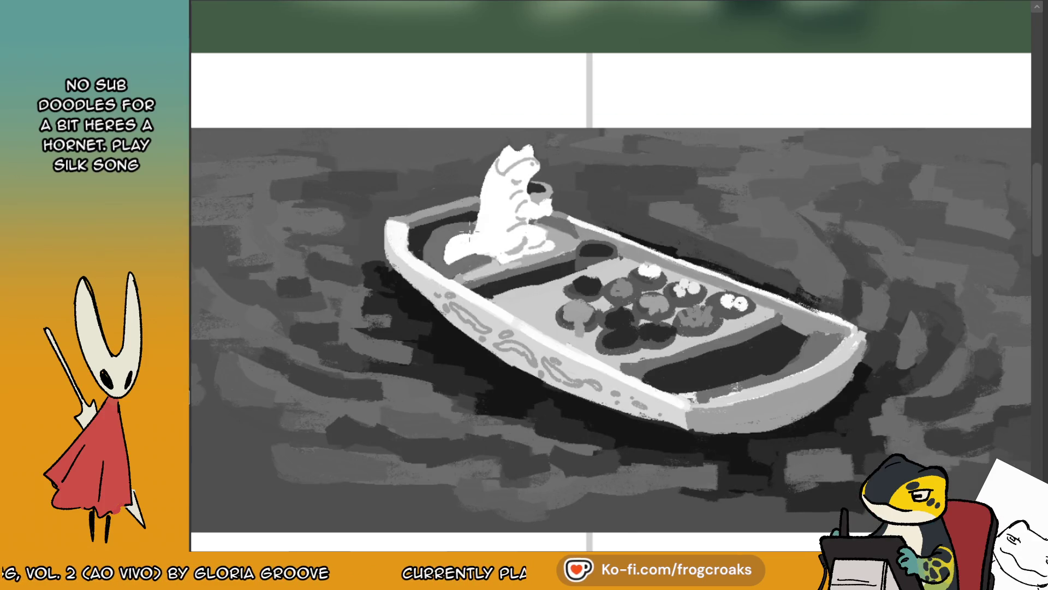
# - Resize the brush and paint light grey strokes, sampled from the boat, below the frog
pyautogui.moveTo(450, 252)
pyautogui.mouseDown()
pyautogui.moveTo(480, 235)
pyautogui.moveTo(458, 241)
pyautogui.mouseUp()
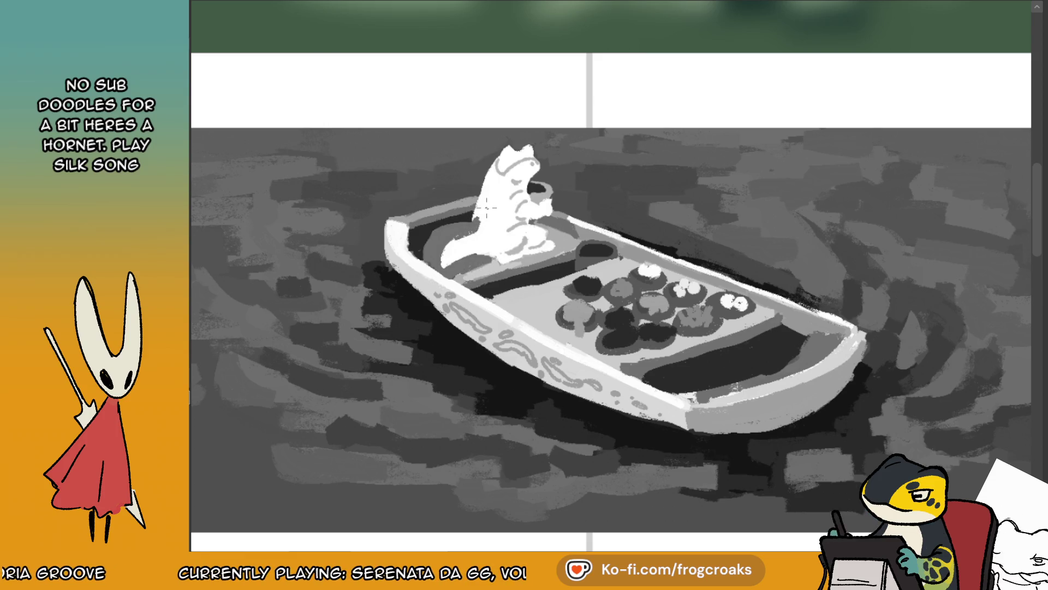
pyautogui.press('m')
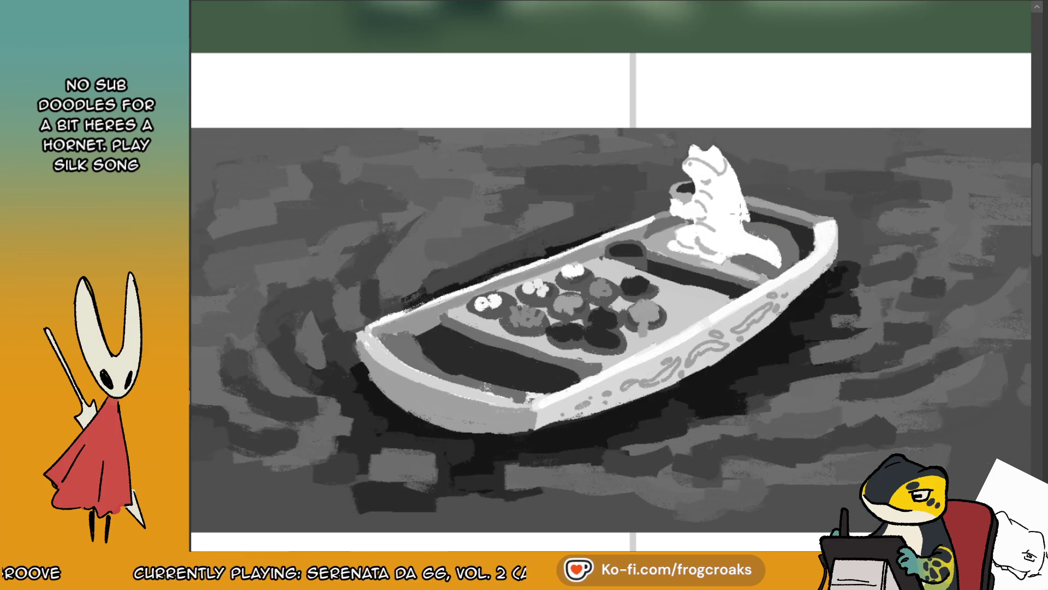
pyautogui.keyDown('alt'); pyautogui.click(745, 270); pyautogui.keyUp('alt')
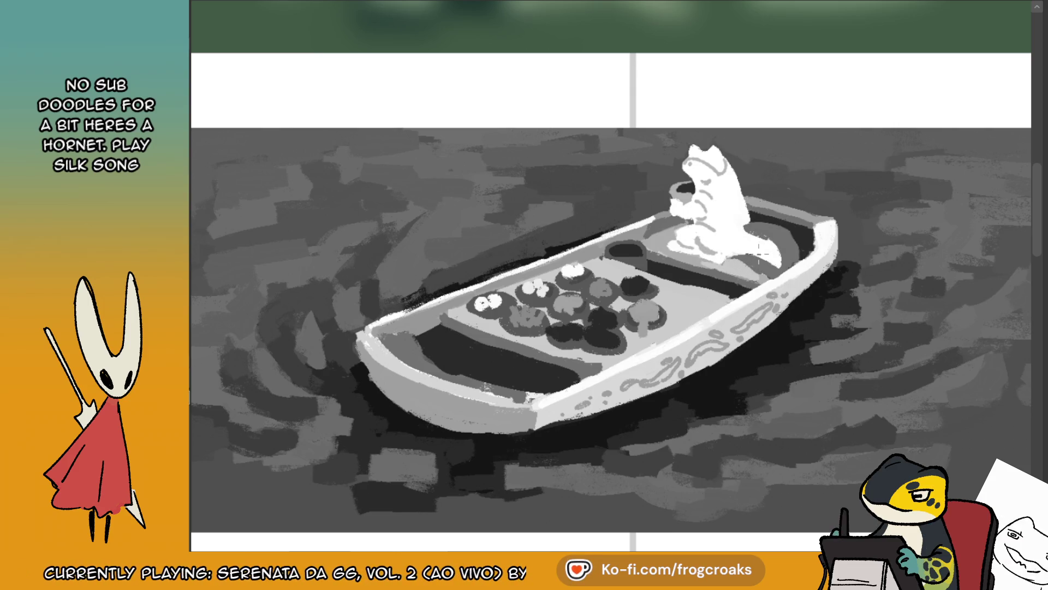
pyautogui.scroll(2, 762, 252)
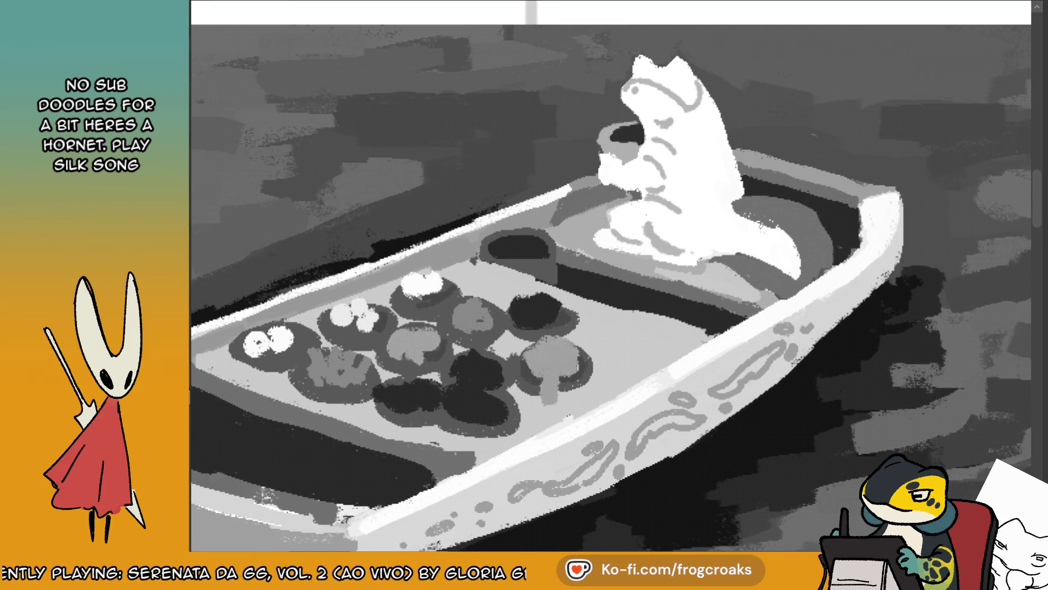
pyautogui.moveTo(703, 253)
pyautogui.mouseDown()
pyautogui.moveTo(671, 275)
pyautogui.moveTo(732, 292)
pyautogui.moveTo(749, 285)
pyautogui.mouseUp()
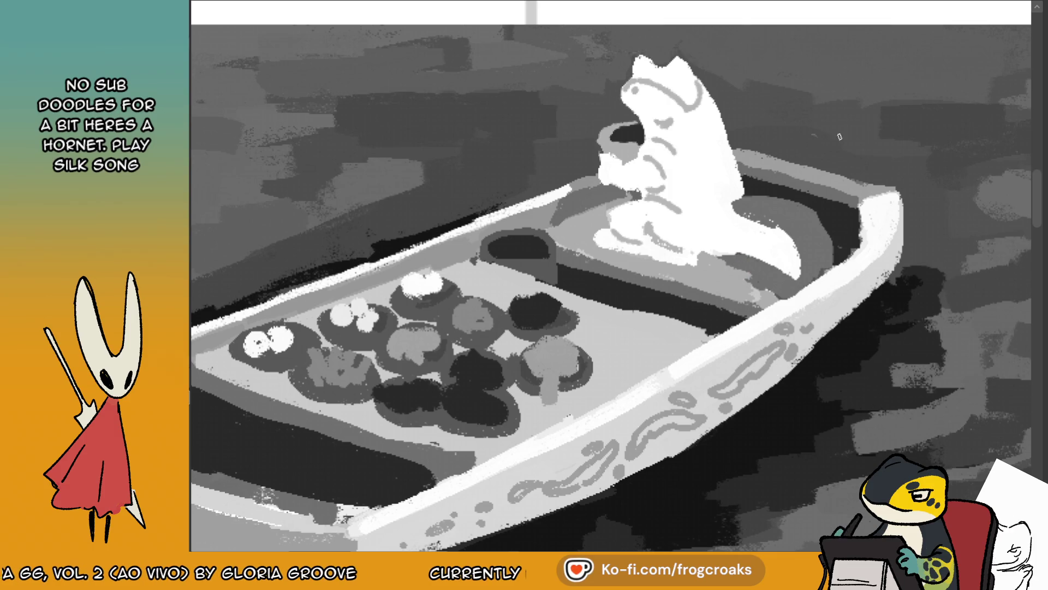
# - Paint grey over the frog's lower right side and extend its white base into the boat
pyautogui.press('m')
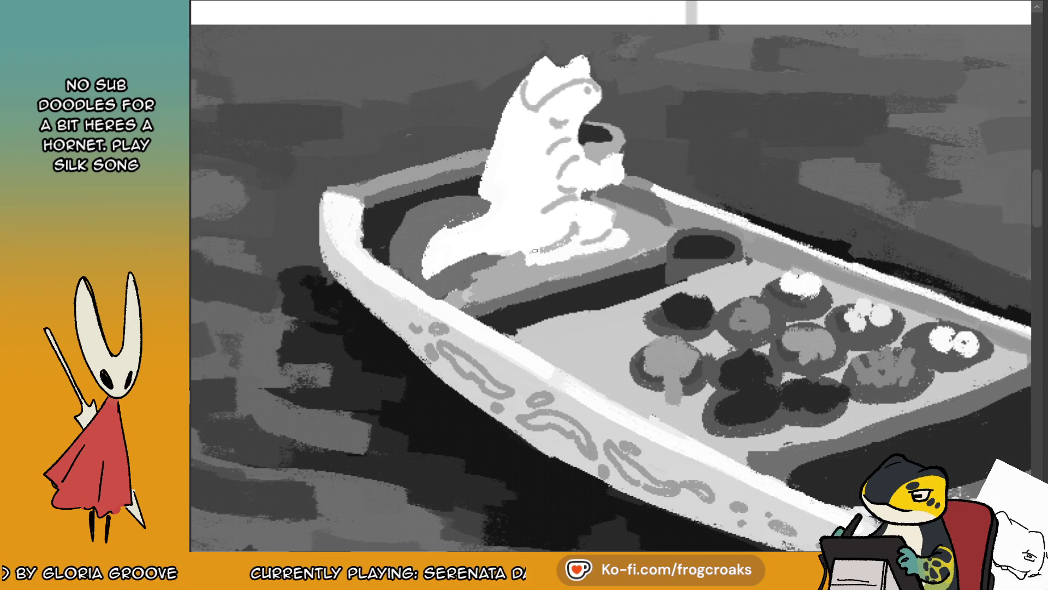
pyautogui.keyDown('ctrl'); pyautogui.click(483, 219); pyautogui.keyUp('ctrl')
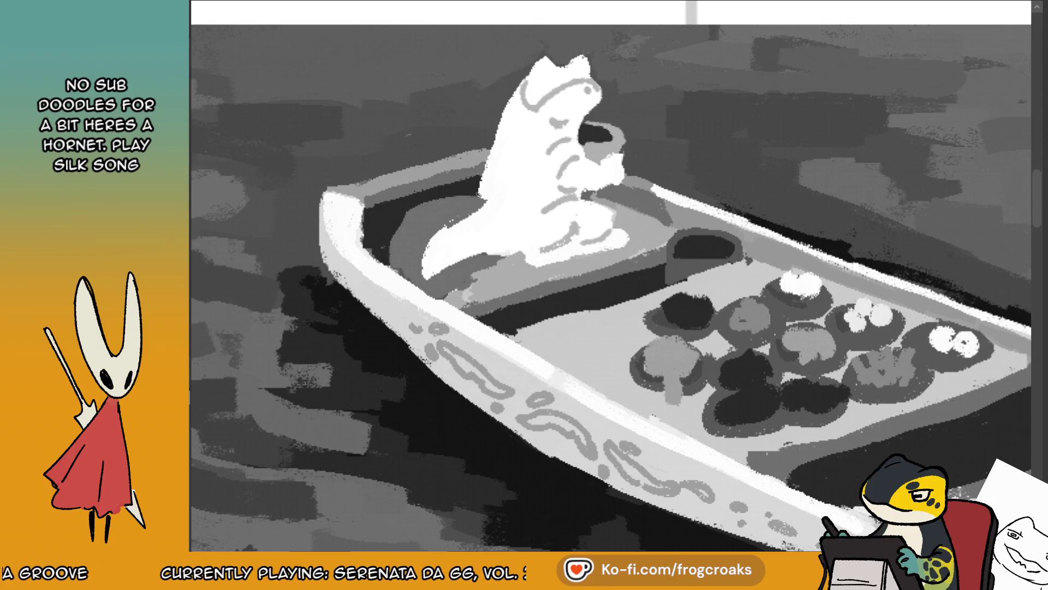
pyautogui.press('m')
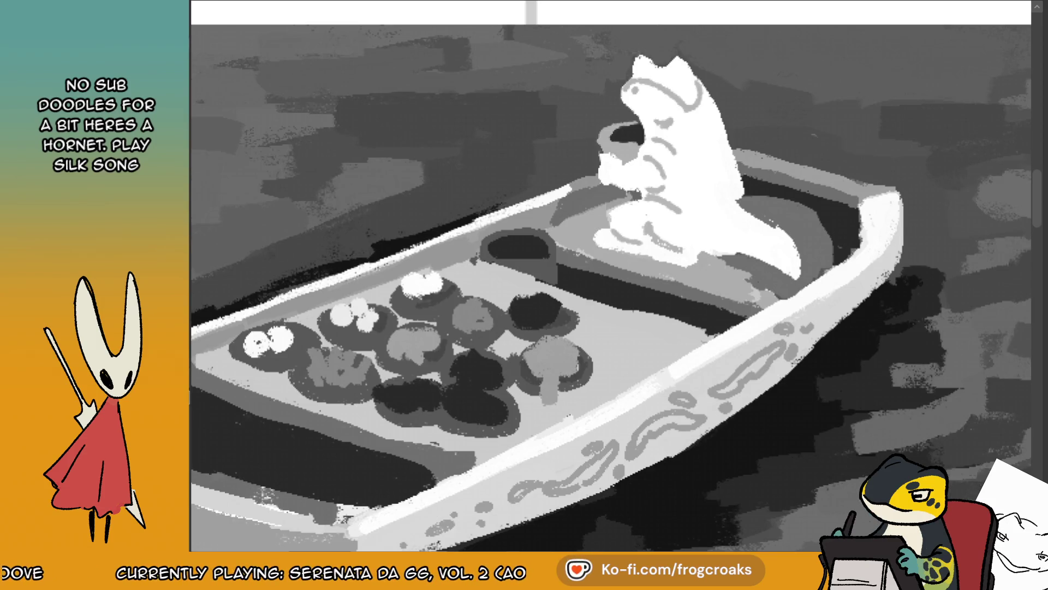
pyautogui.scroll(-10, 852, 117)
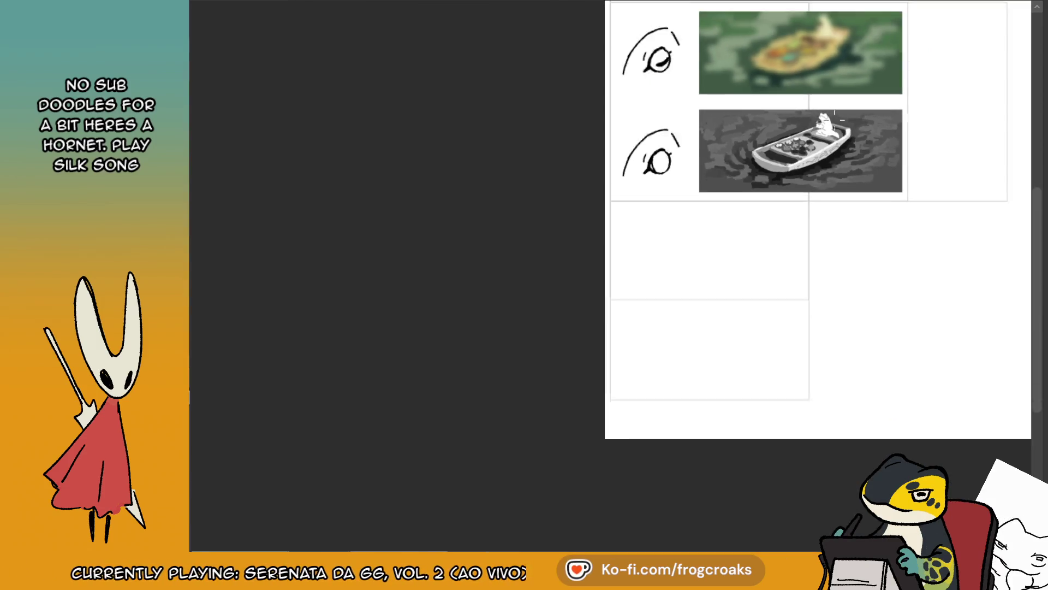
pyautogui.scroll(6, 835, 115)
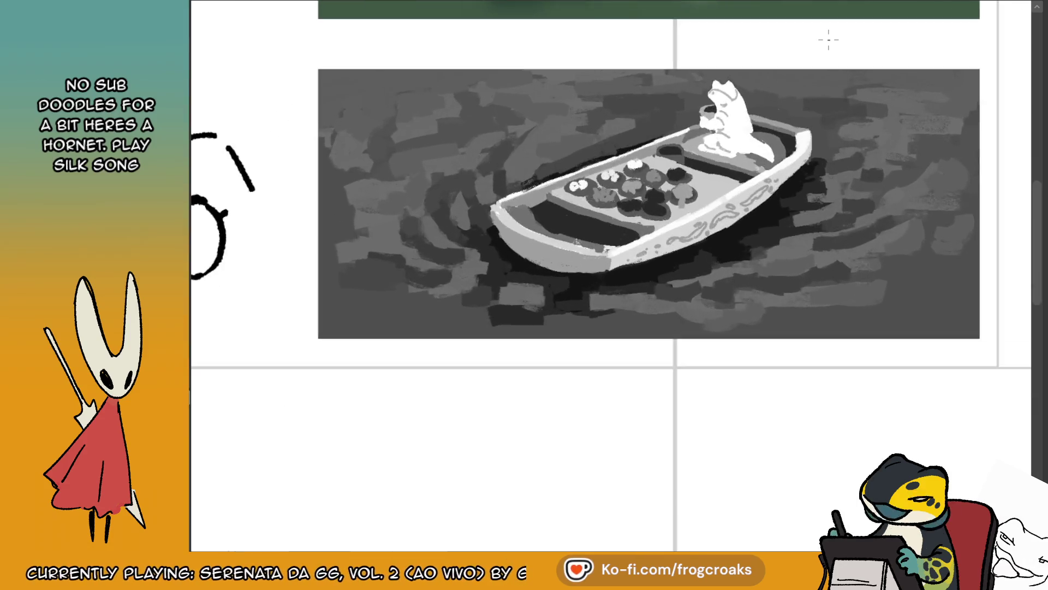
pyautogui.scroll(3, 828, 40)
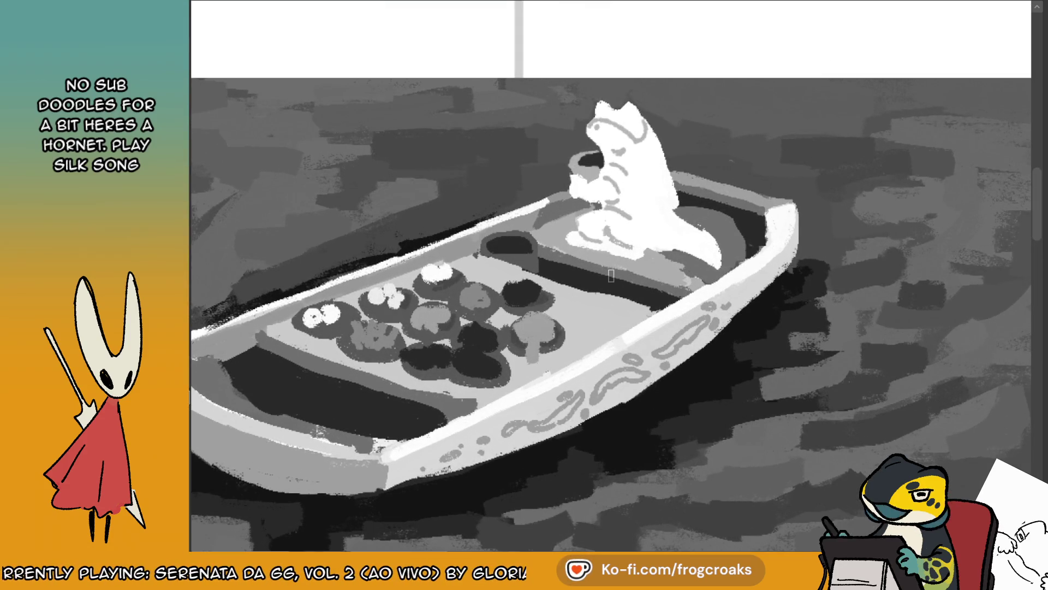
pyautogui.moveTo(664, 263)
pyautogui.mouseDown()
pyautogui.moveTo(680, 214)
pyautogui.moveTo(762, 240)
pyautogui.moveTo(688, 262)
pyautogui.moveTo(706, 244)
pyautogui.moveTo(693, 277)
pyautogui.mouseUp()
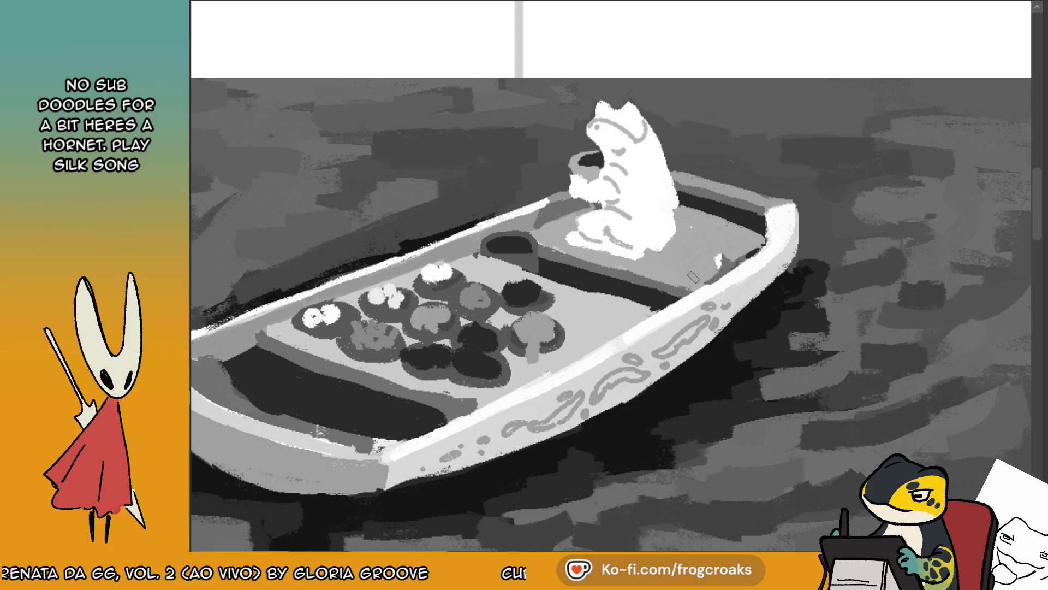
pyautogui.moveTo(673, 203)
pyautogui.mouseDown()
pyautogui.moveTo(682, 238)
pyautogui.moveTo(721, 247)
pyautogui.mouseUp()
pyautogui.moveTo(659, 238)
pyautogui.mouseDown()
pyautogui.moveTo(680, 257)
pyautogui.moveTo(700, 255)
pyautogui.mouseUp()
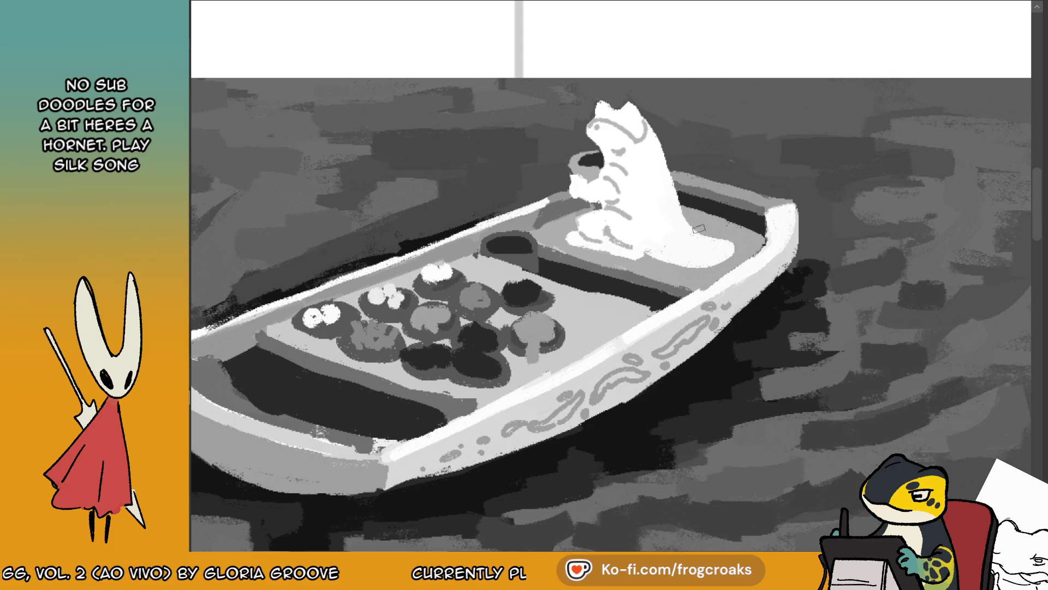
# - Compare with the frog lineart, then lighten the rear rim, darken the inner rim, retouch the tail tip
pyautogui.click(445, 3)
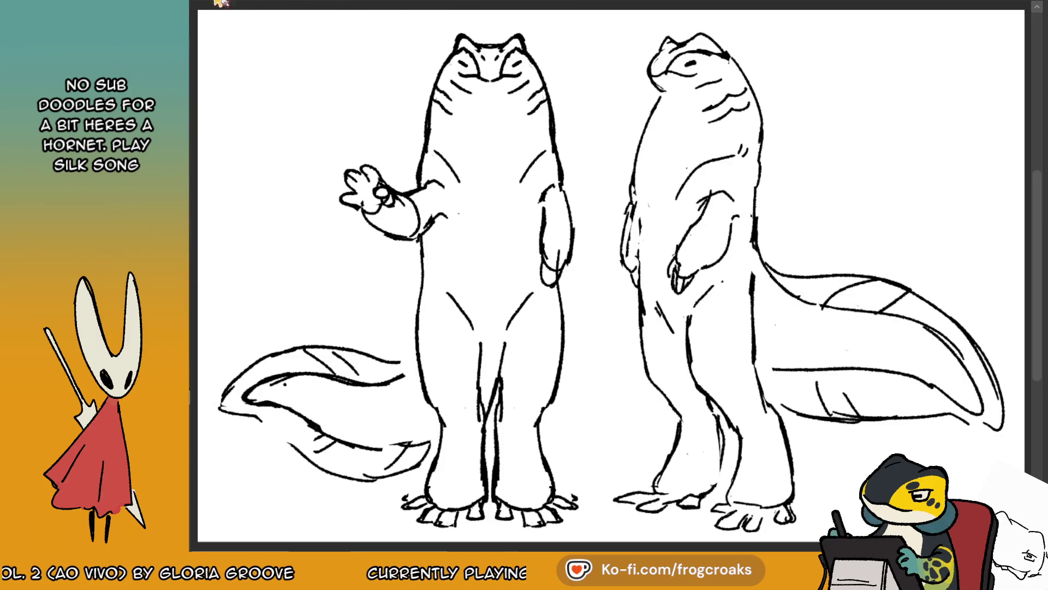
pyautogui.click(226, 5)
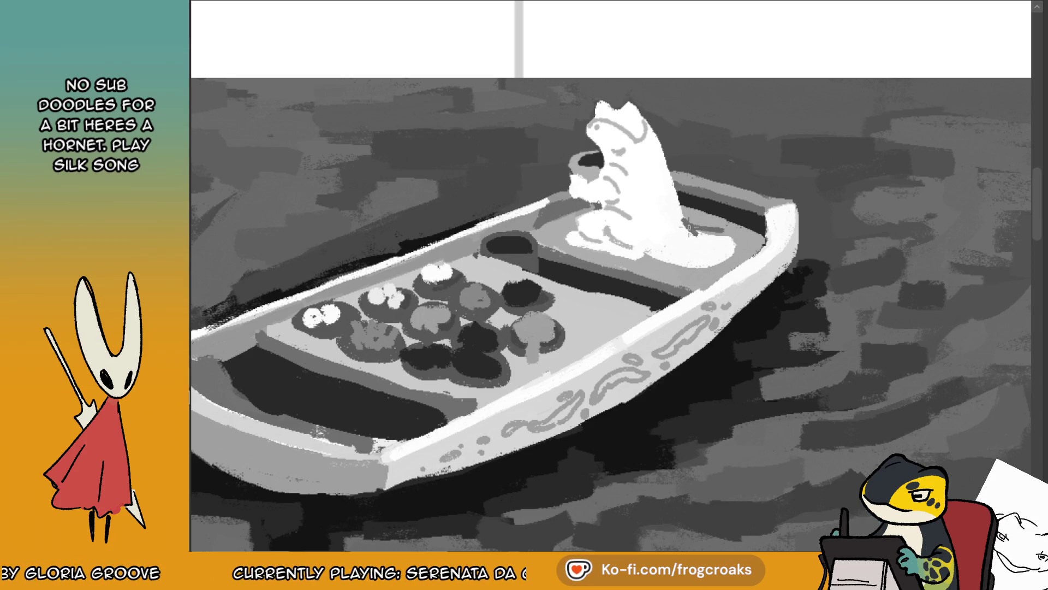
pyautogui.moveTo(694, 214); pyautogui.dragTo(732, 232)
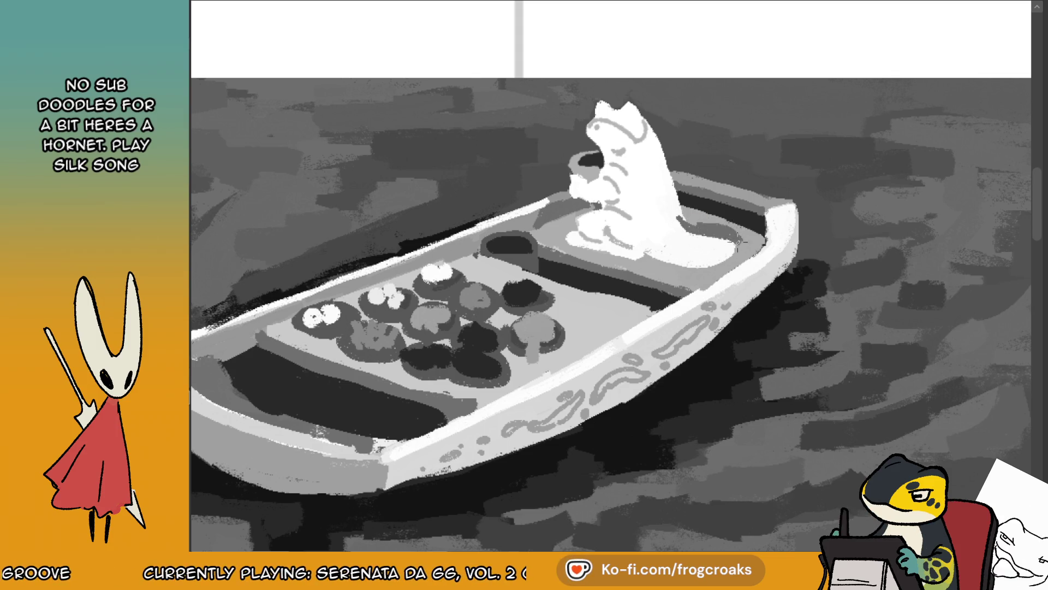
pyautogui.moveTo(661, 261)
pyautogui.mouseDown()
pyautogui.moveTo(710, 267)
pyautogui.moveTo(709, 241)
pyautogui.moveTo(719, 235)
pyautogui.moveTo(729, 256)
pyautogui.moveTo(742, 243)
pyautogui.mouseUp()
pyautogui.moveTo(714, 228); pyautogui.dragTo(688, 230)
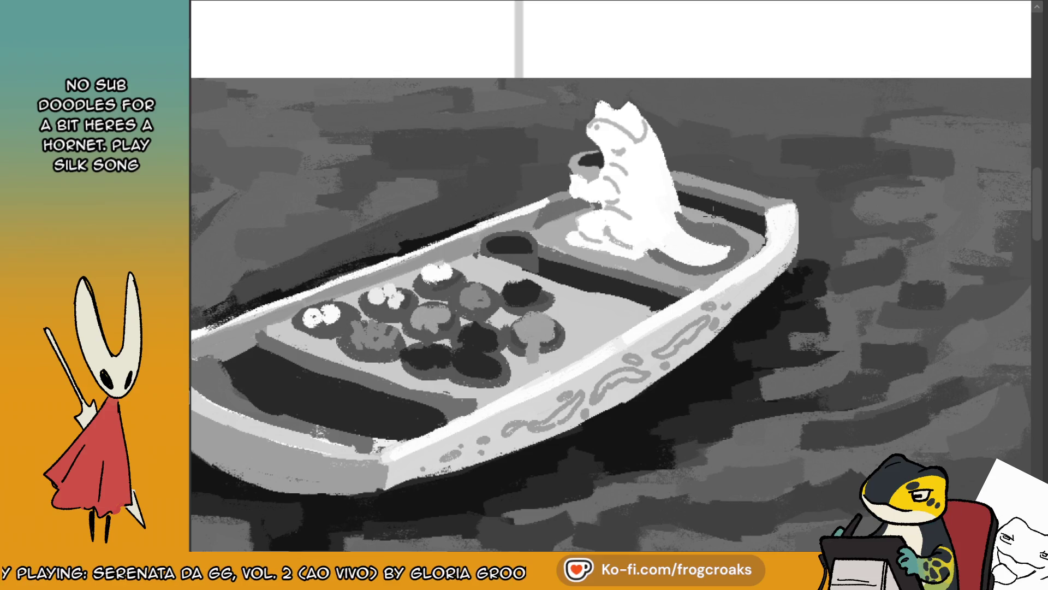
pyautogui.press('m')
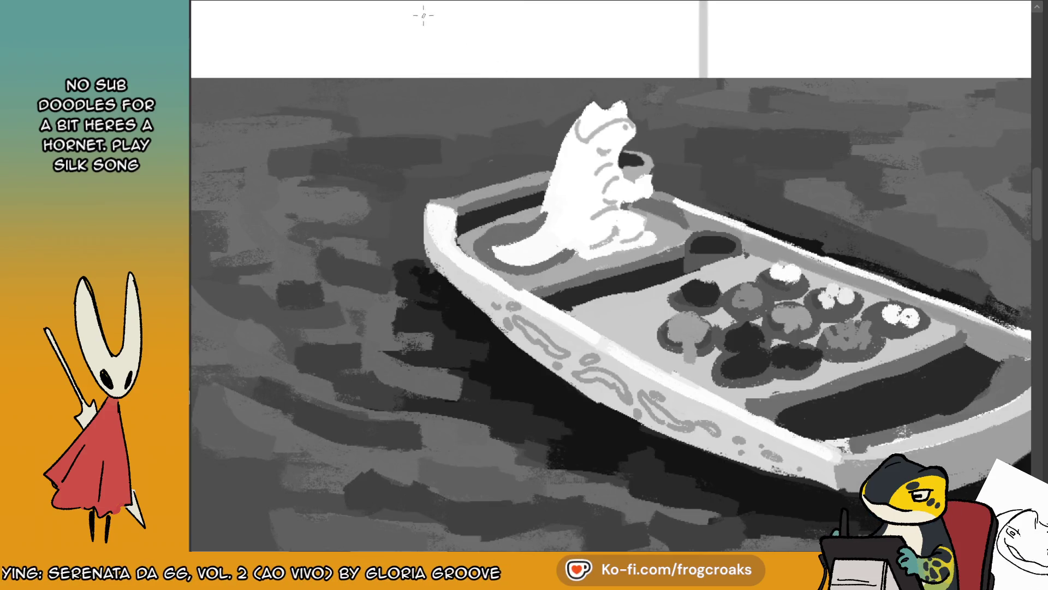
# - Repaint a patch of dark water beside the boat, checking it in mirrored view, and sample the water colour
pyautogui.scroll(-5, 593, 5)
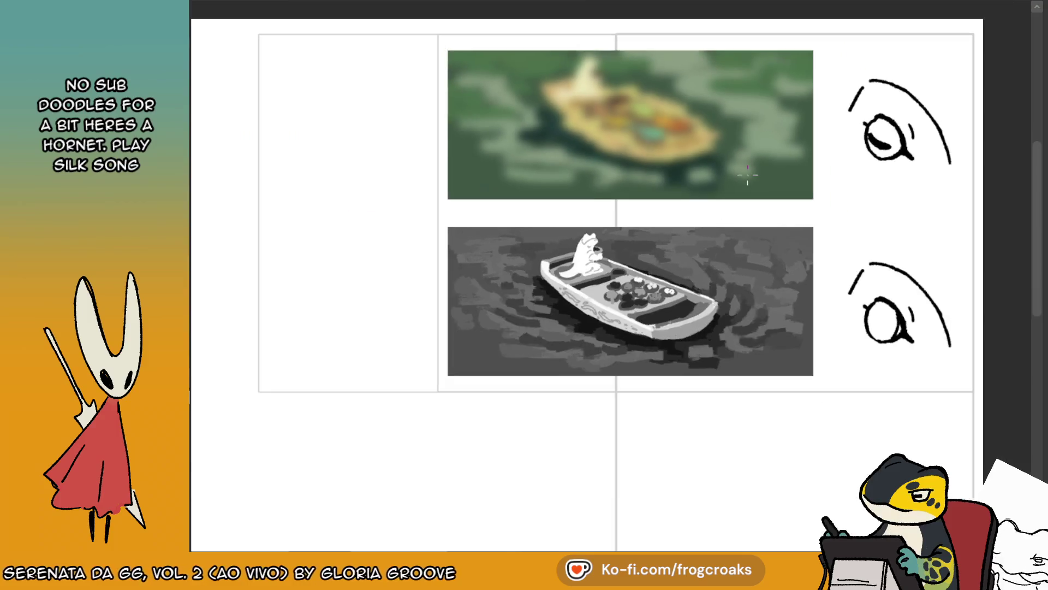
pyautogui.press('m')
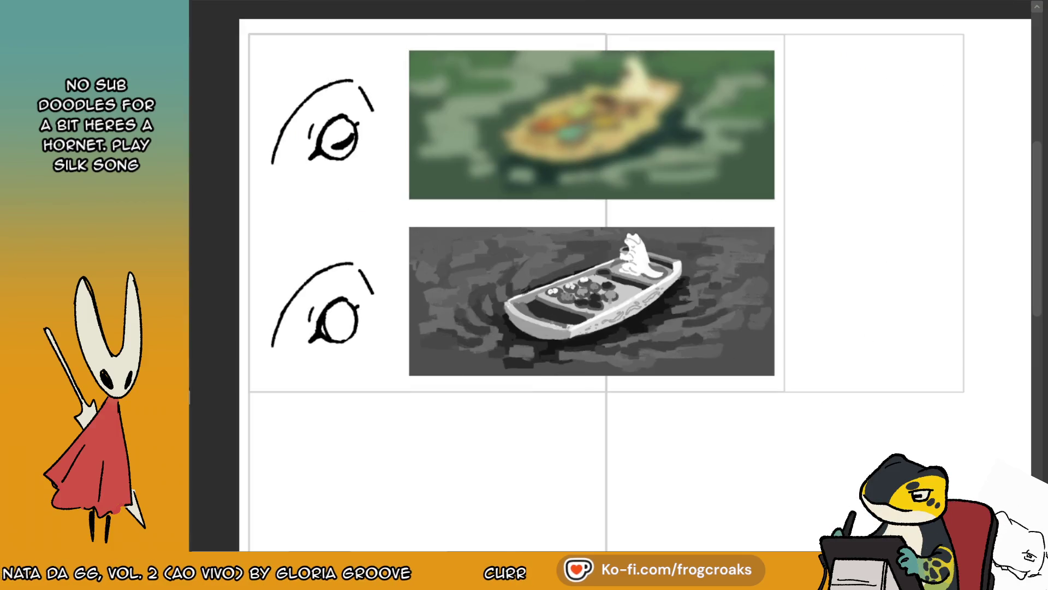
pyautogui.scroll(2, 514, 257)
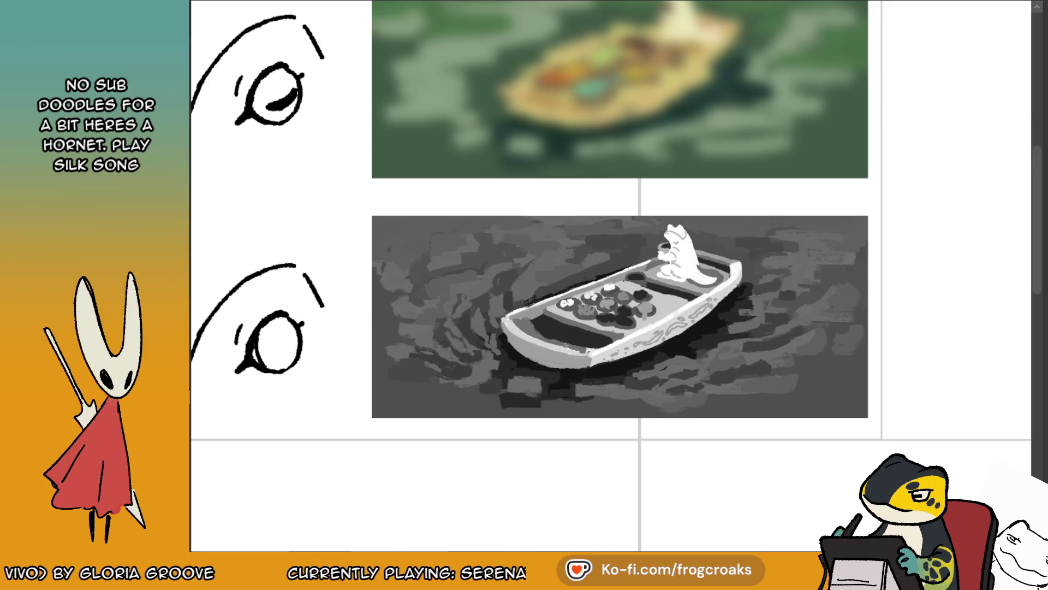
pyautogui.press('m')
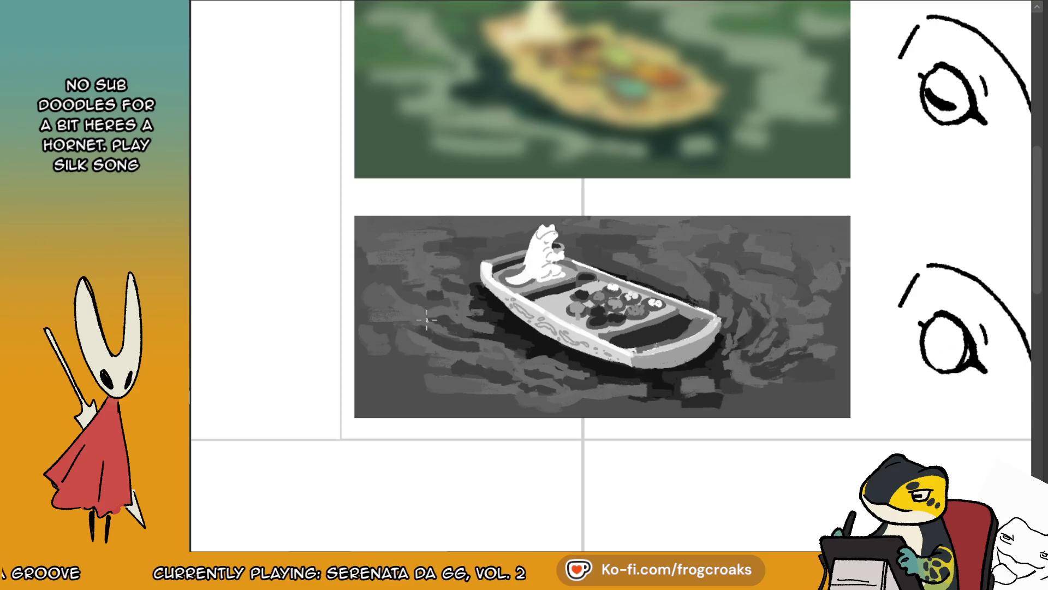
pyautogui.moveTo(457, 326); pyautogui.dragTo(454, 324)
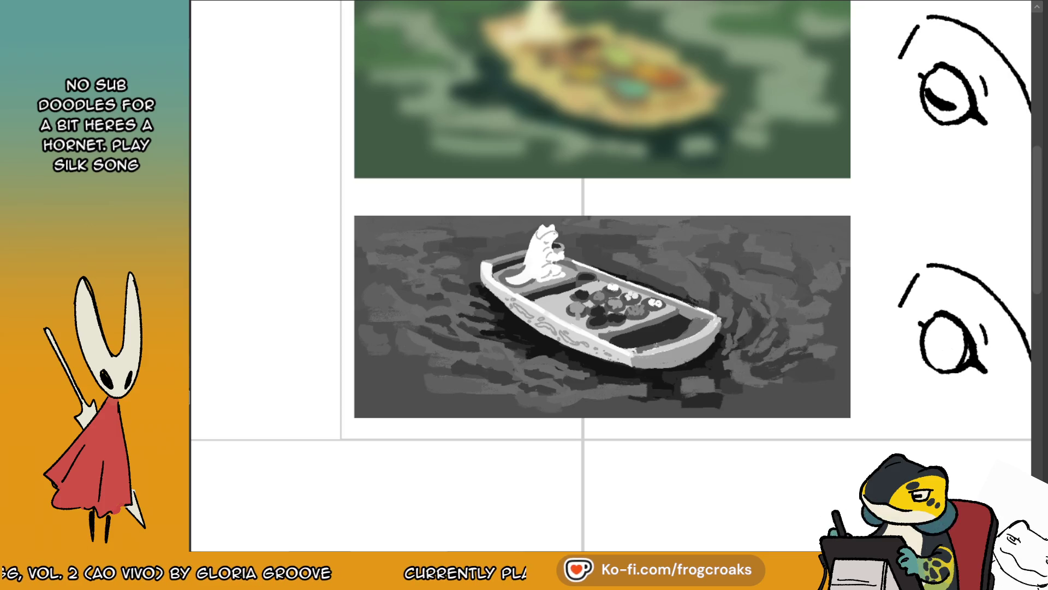
pyautogui.press('m')
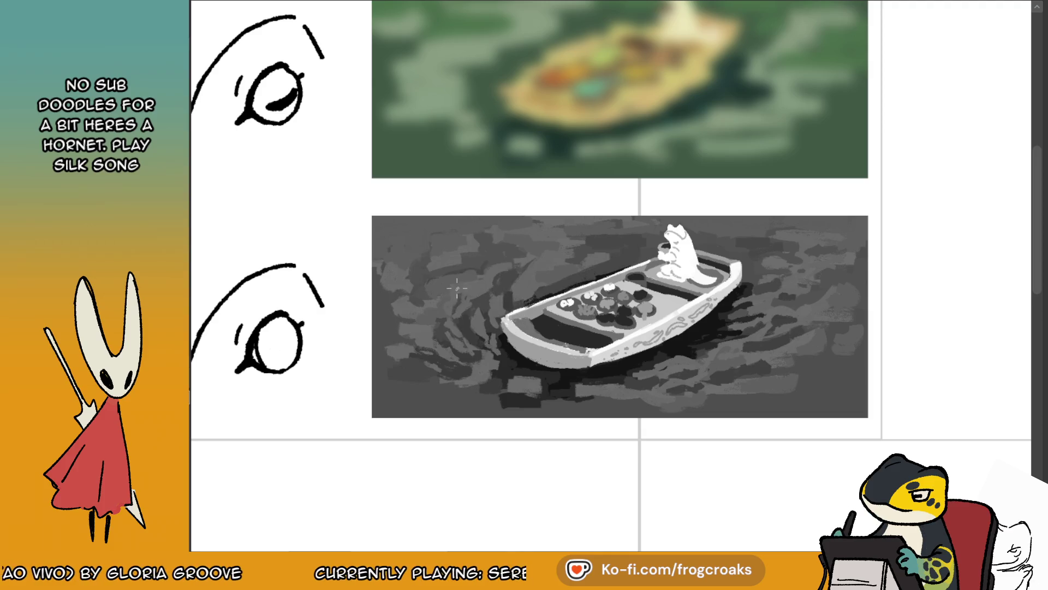
pyautogui.keyDown('alt'); pyautogui.click(488, 244); pyautogui.keyUp('alt')
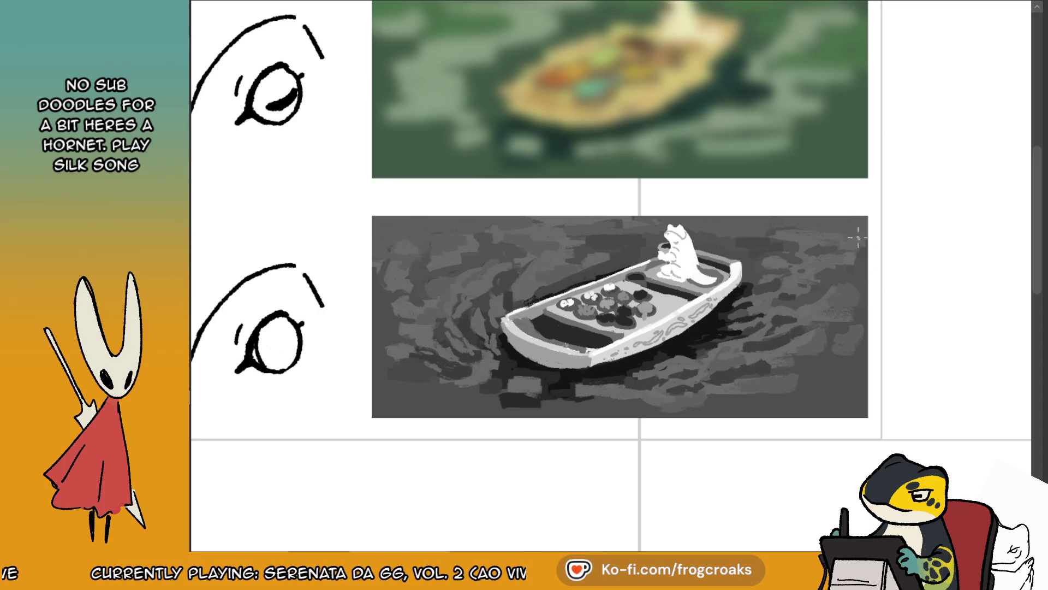
pyautogui.scroll(-5, 867, 263)
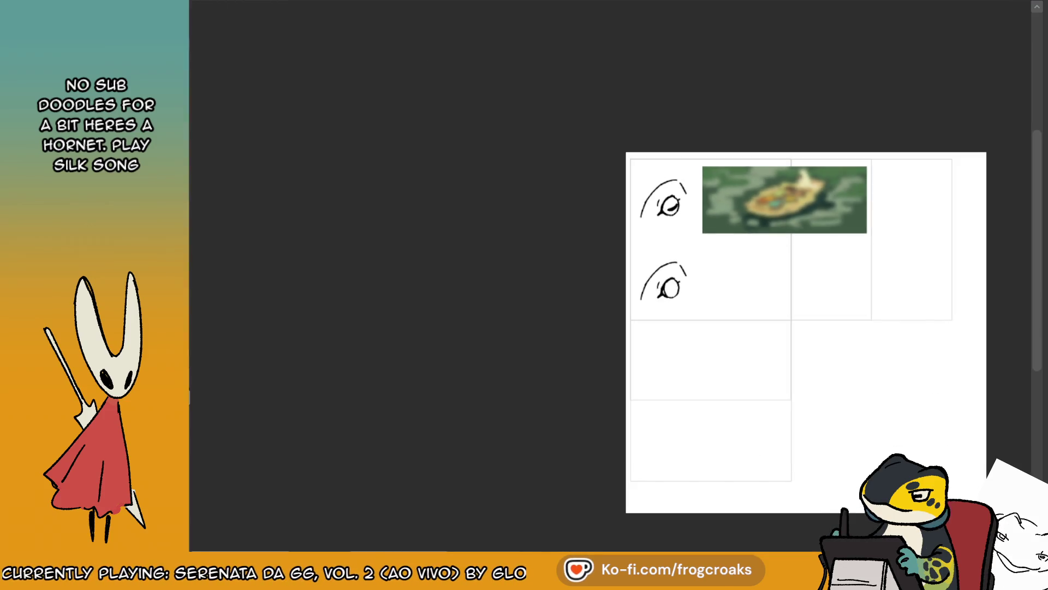
# - Cover the grey stroke at the frog's base with white sampled from the frog, undoing a stray dark stroke
pyautogui.scroll(5, 865, 300)
pyautogui.scroll(3, 640, 184)
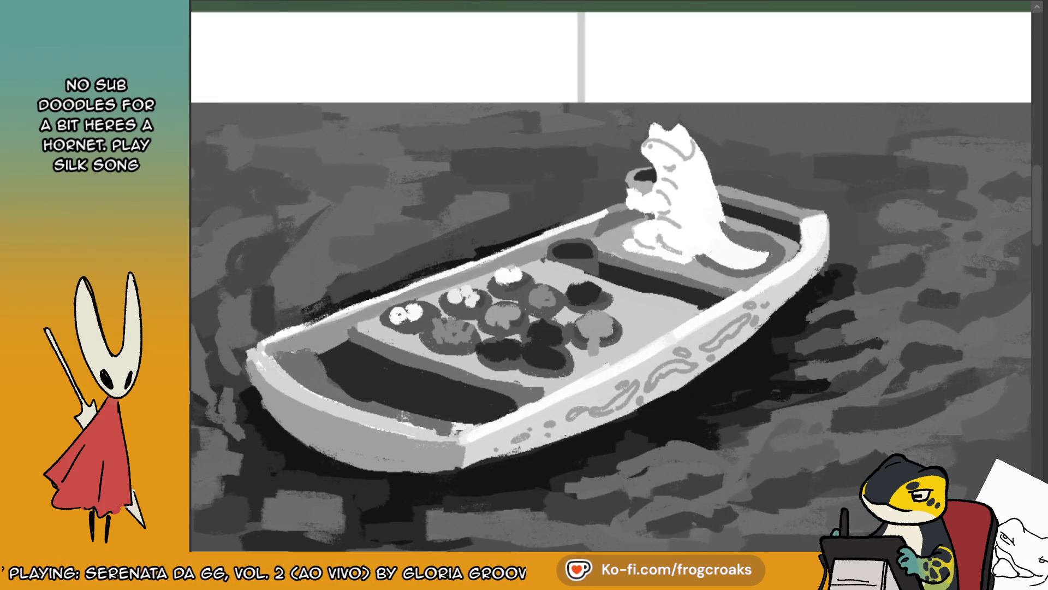
pyautogui.press('m')
pyautogui.moveTo(509, 218)
pyautogui.mouseDown()
pyautogui.moveTo(442, 254)
pyautogui.moveTo(451, 248)
pyautogui.moveTo(458, 264)
pyautogui.moveTo(534, 230)
pyautogui.mouseUp()
pyautogui.keyDown('ctrl'); pyautogui.click(536, 164); pyautogui.keyUp('ctrl')
pyautogui.keyDown('ctrl'); pyautogui.click(498, 241); pyautogui.keyUp('ctrl')
pyautogui.moveTo(464, 248)
pyautogui.mouseDown()
pyautogui.moveTo(495, 231)
pyautogui.moveTo(474, 257)
pyautogui.moveTo(500, 224)
pyautogui.moveTo(459, 266)
pyautogui.mouseUp()
pyautogui.keyDown('ctrl'); pyautogui.click(498, 236); pyautogui.keyUp('ctrl')
pyautogui.hotkey('ctrl', 'z')
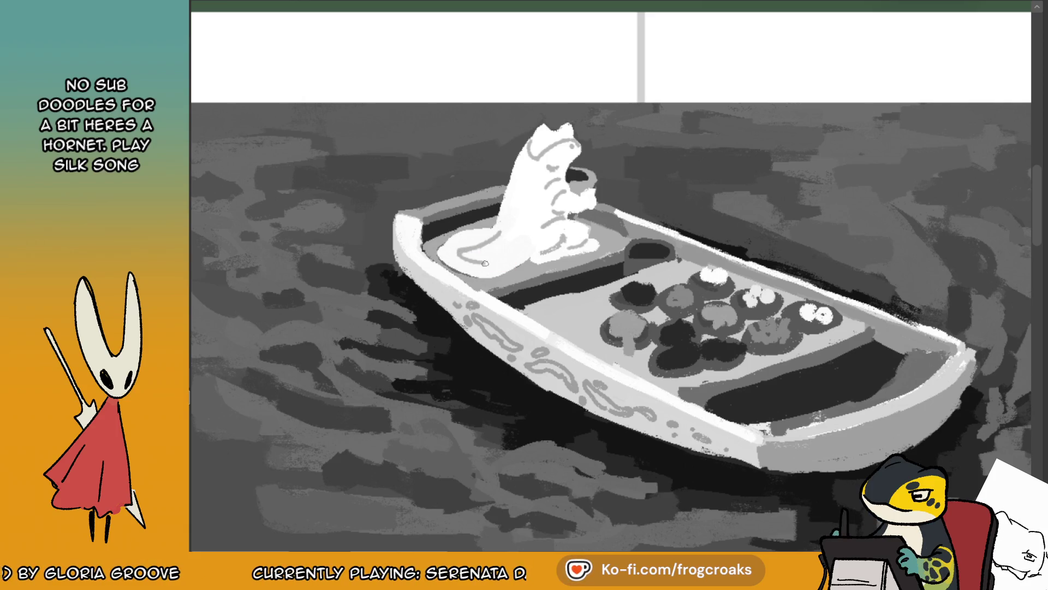
pyautogui.press('m')
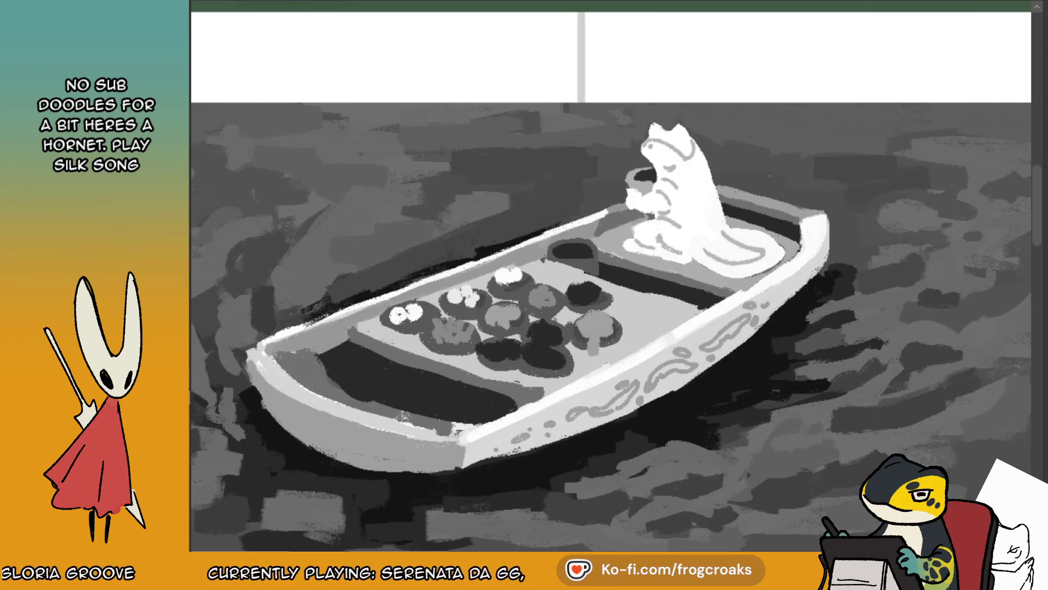
pyautogui.scroll(-8, 560, 82)
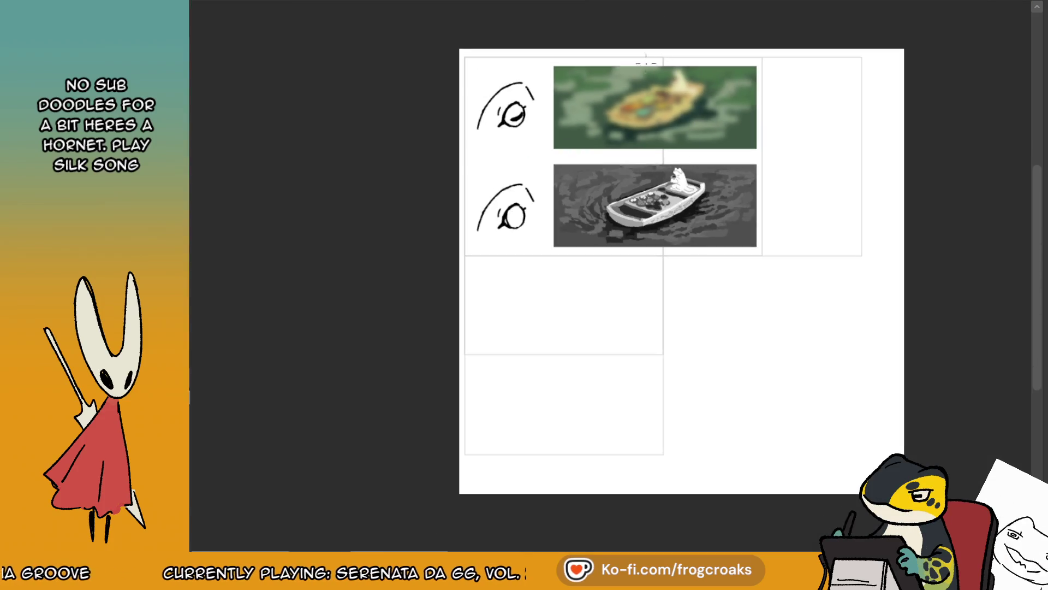
# - Undo the beige figure and head fills and the brown recolouring, leaving only the two brown eye sketches
pyautogui.scroll(2, 560, 82)
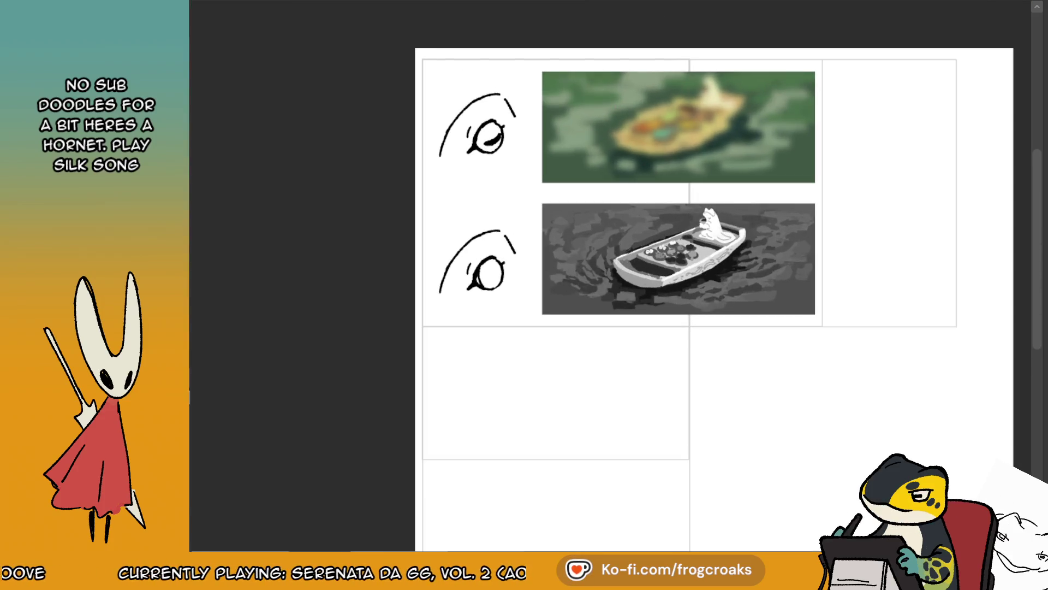
pyautogui.hotkey('ctrl', 'z')
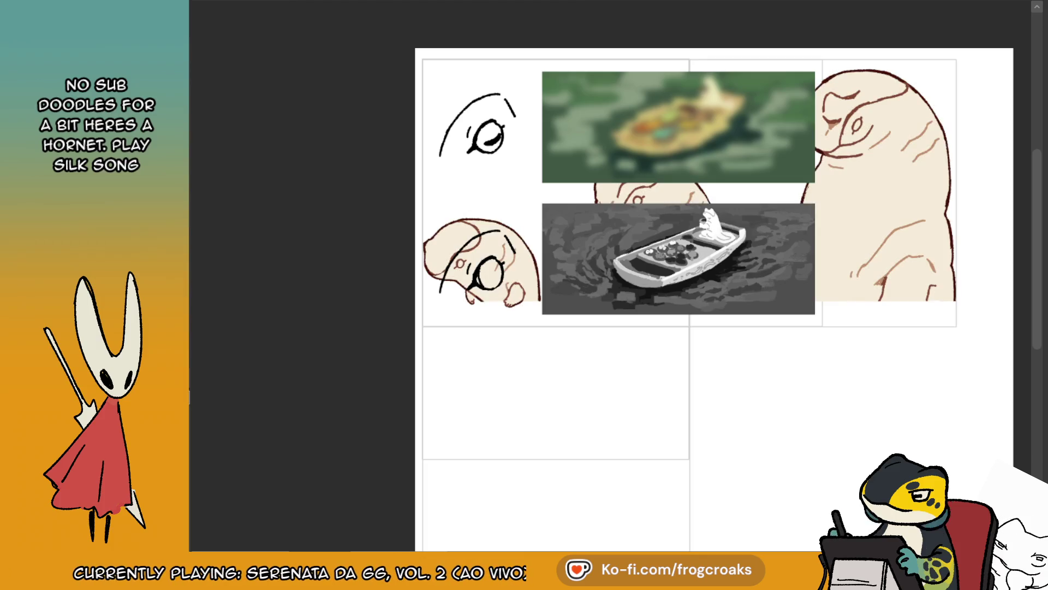
pyautogui.scroll(3, 904, 148)
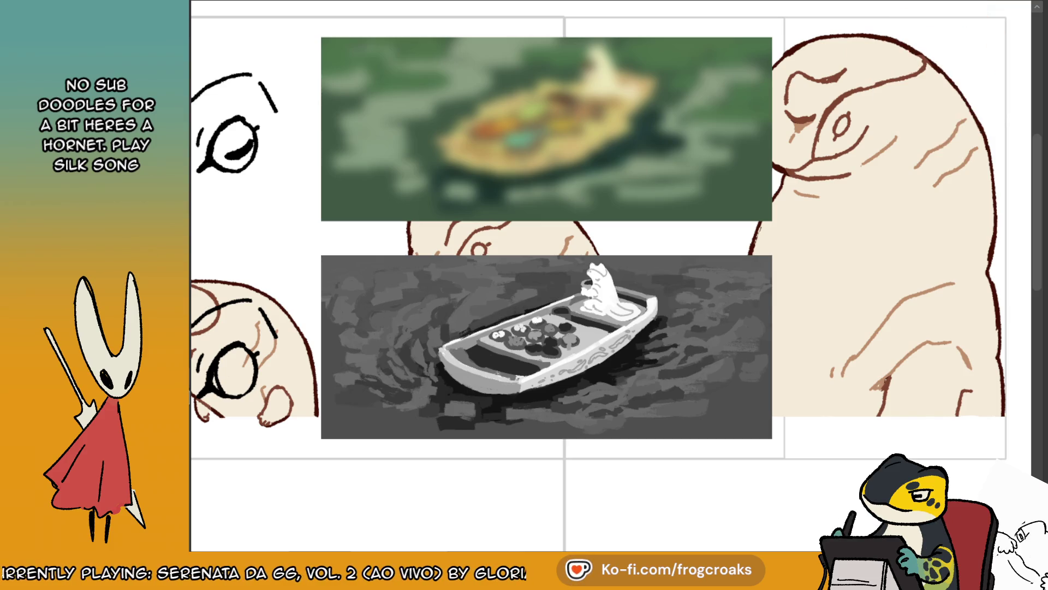
pyautogui.scroll(-2, 838, 265)
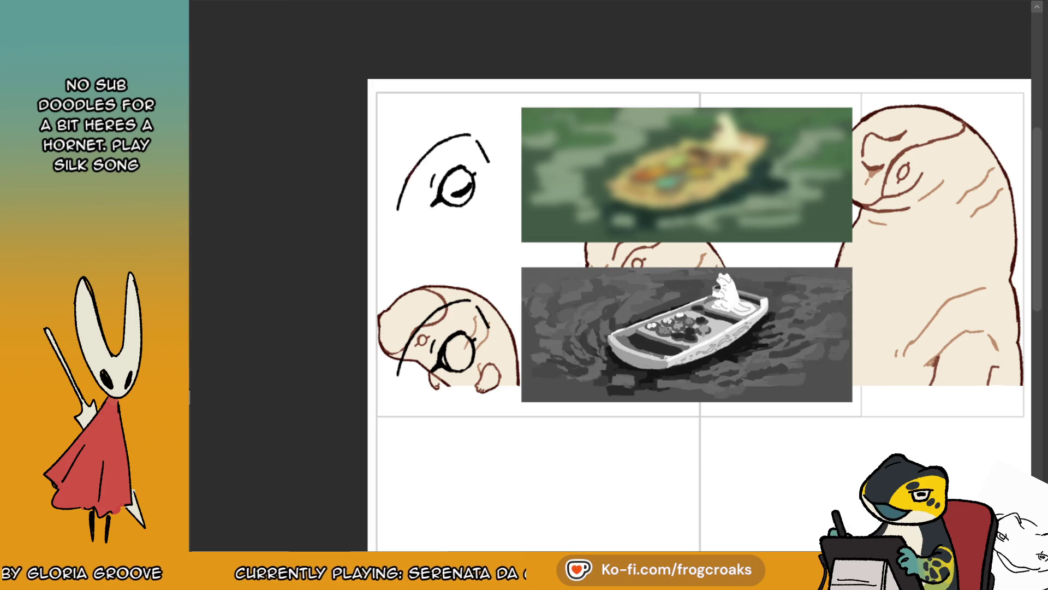
pyautogui.moveTo(408, 288)
pyautogui.mouseDown()
pyautogui.moveTo(415, 306)
pyautogui.moveTo(459, 298)
pyautogui.moveTo(479, 325)
pyautogui.mouseUp()
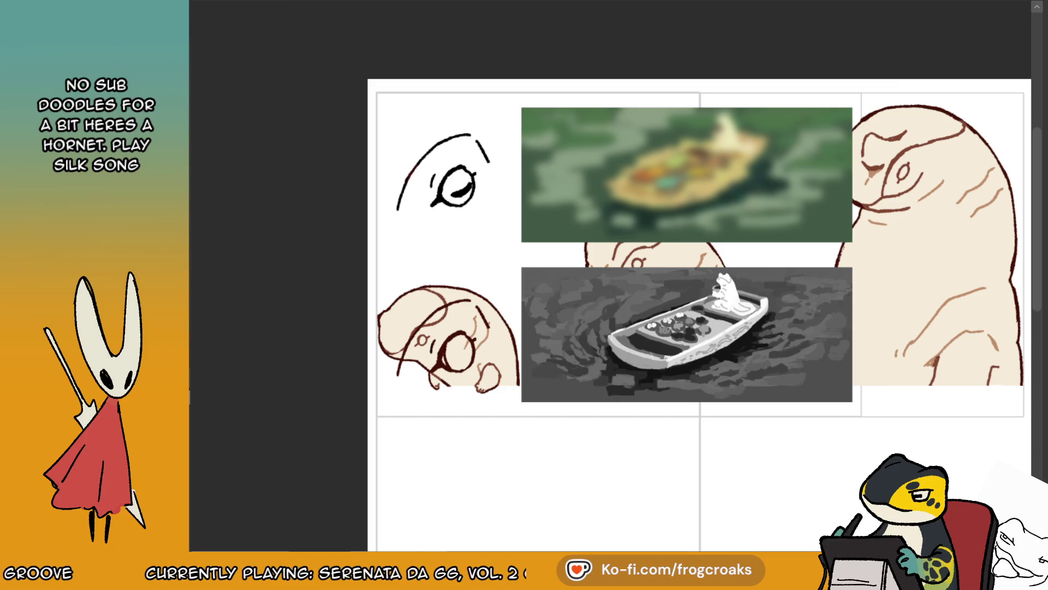
pyautogui.hotkey('ctrl', 'z')
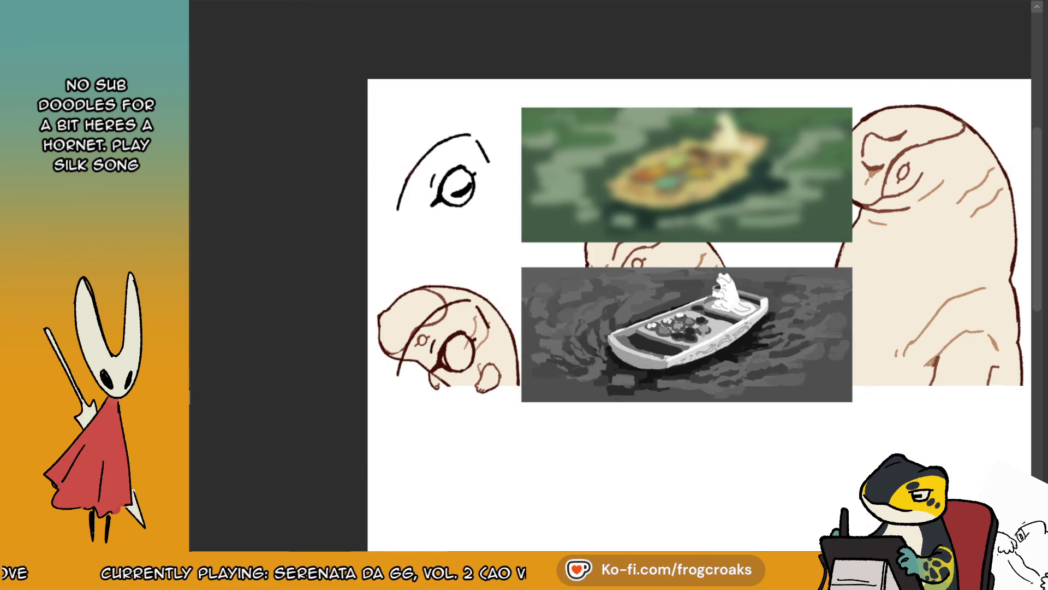
pyautogui.hotkey('ctrl', 'z')
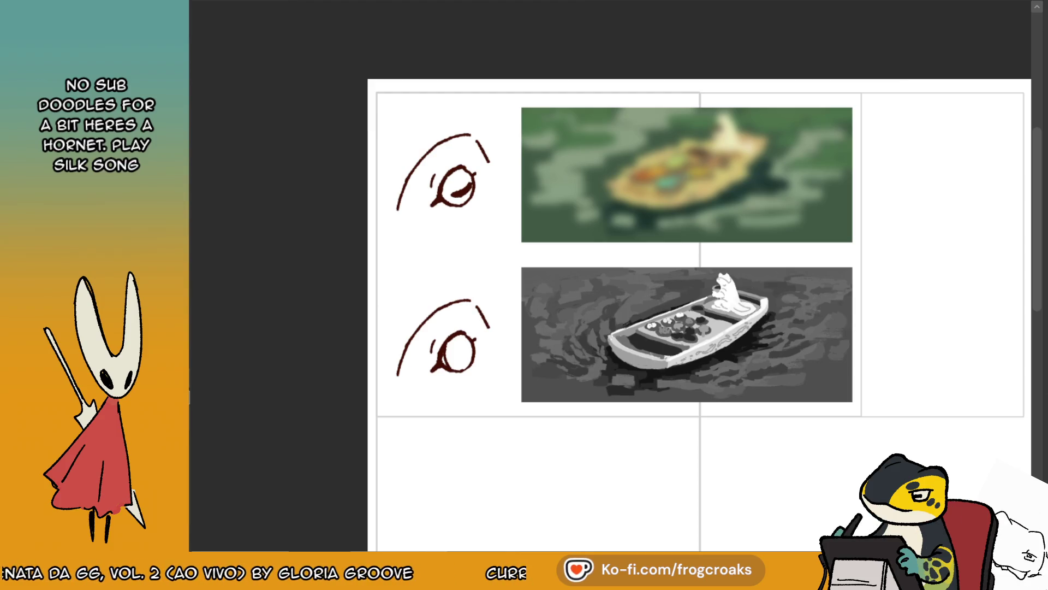
# - Sketch a closed outline around the upper eye, redrawing the left arc with a rounder curve
pyautogui.scroll(1, 349, 283)
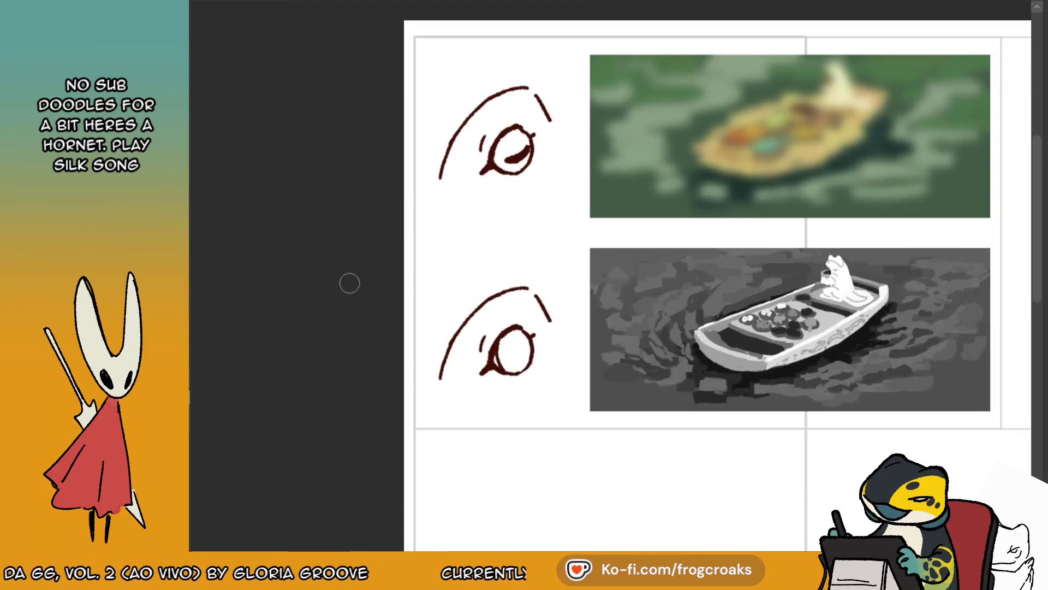
pyautogui.scroll(2, 349, 283)
pyautogui.scroll(-1, 334, 257)
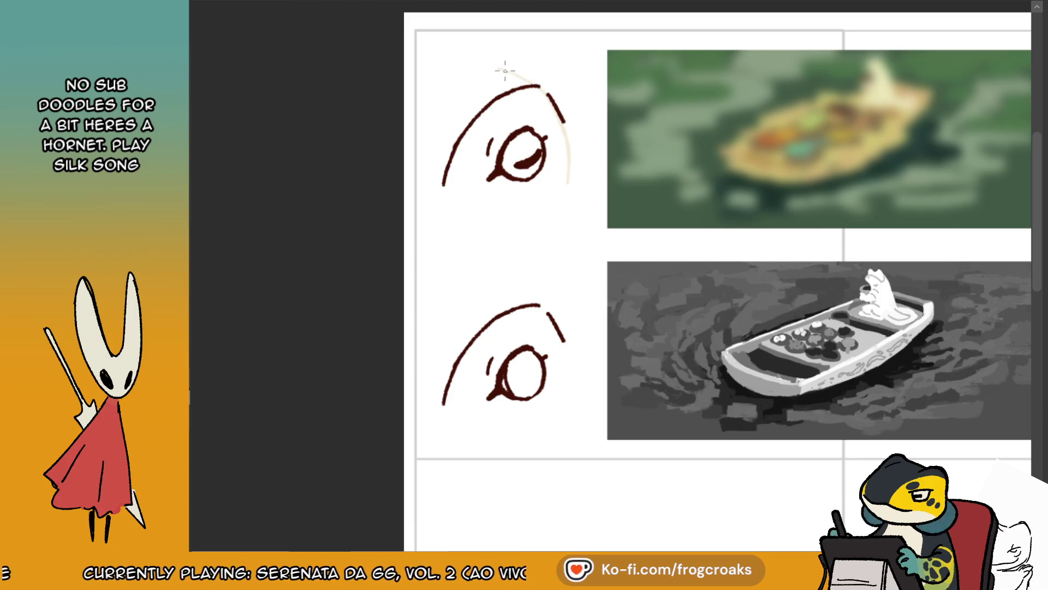
pyautogui.moveTo(531, 73); pyautogui.dragTo(427, 139)
pyautogui.hotkey('ctrl', 'z')
pyautogui.hotkey('ctrl', 'z')
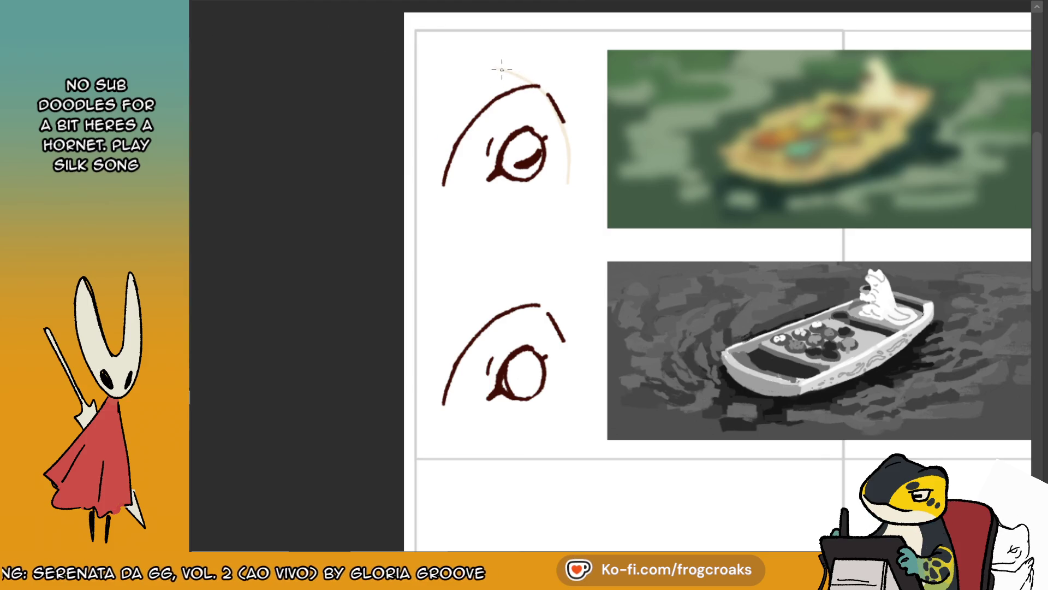
pyautogui.hotkey('ctrl', 'z')
pyautogui.moveTo(478, 68); pyautogui.dragTo(427, 119)
pyautogui.moveTo(513, 68)
pyautogui.mouseDown()
pyautogui.moveTo(484, 65)
pyautogui.moveTo(427, 161)
pyautogui.mouseUp()
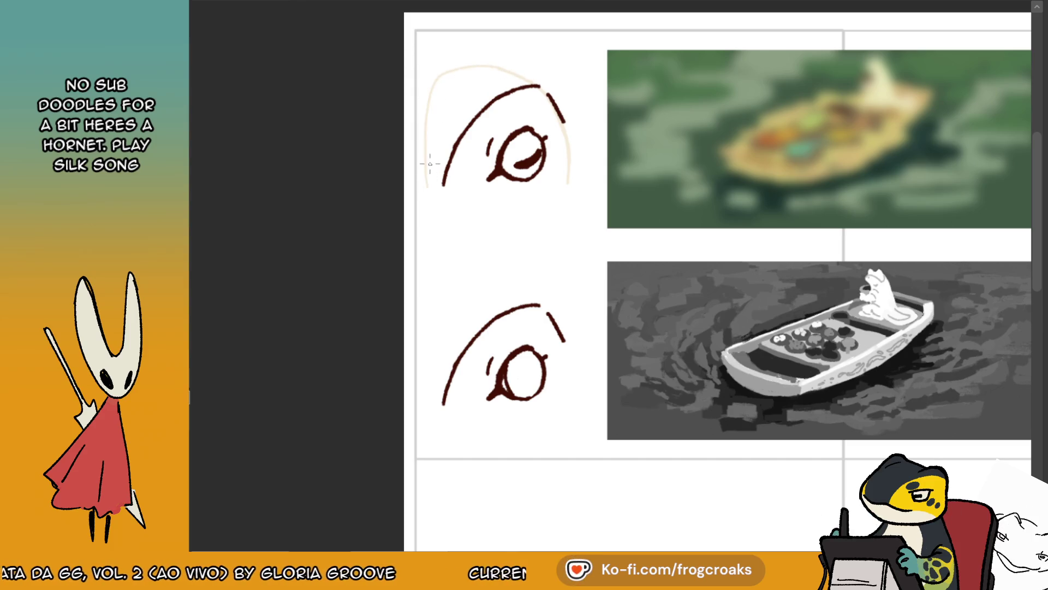
pyautogui.moveTo(427, 186); pyautogui.dragTo(566, 184)
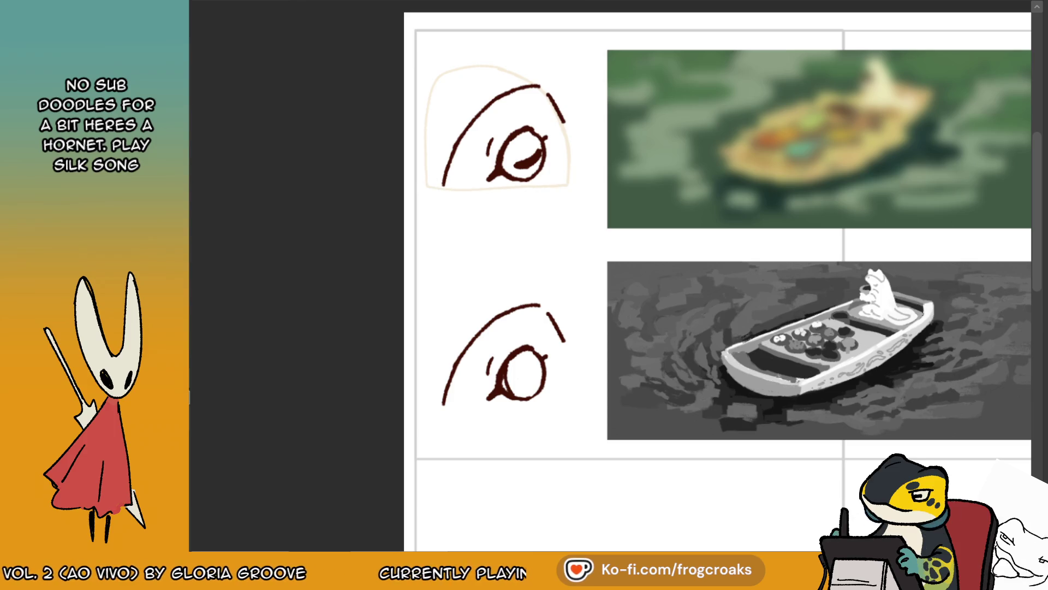
# - Select inside the upper eye outline with the Magic Wand and fill it with cream
pyautogui.click(545, 81)
pyautogui.hotkey('ctrl', 'z')
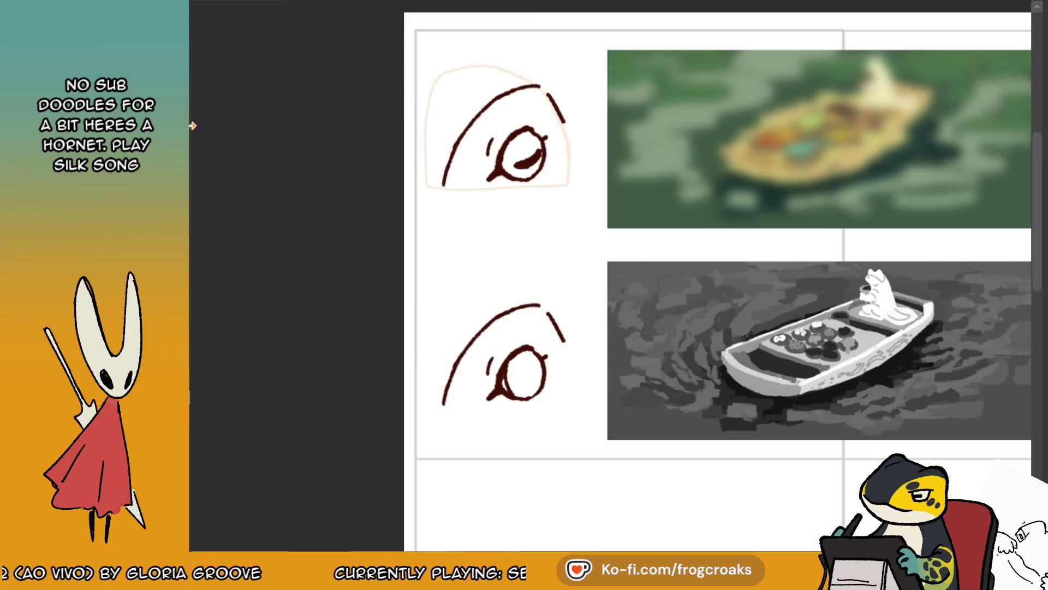
pyautogui.click(505, 120)
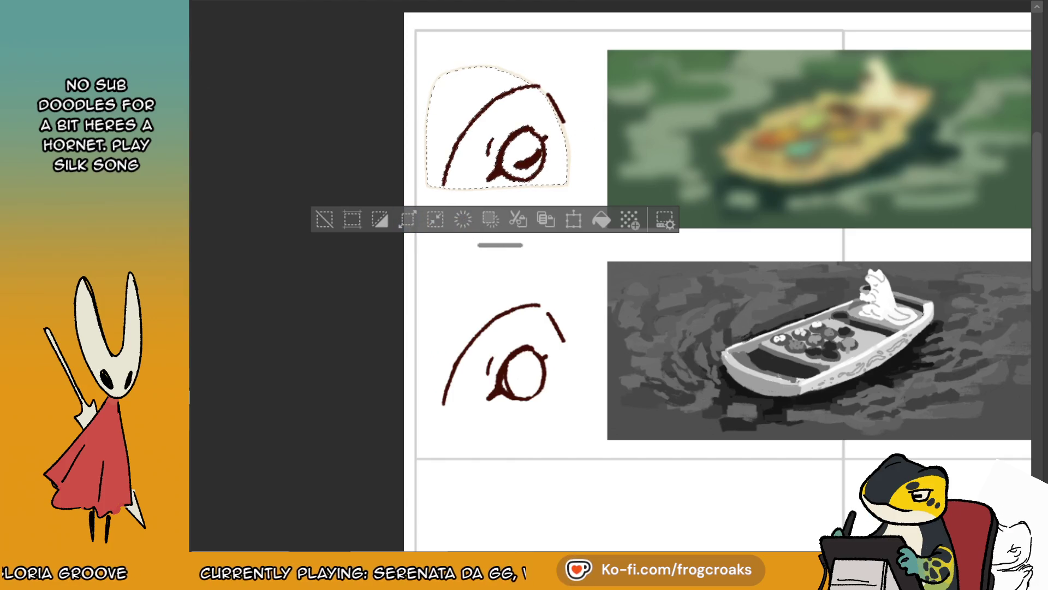
pyautogui.hotkey('ctrl', 'd')
pyautogui.click(491, 92)
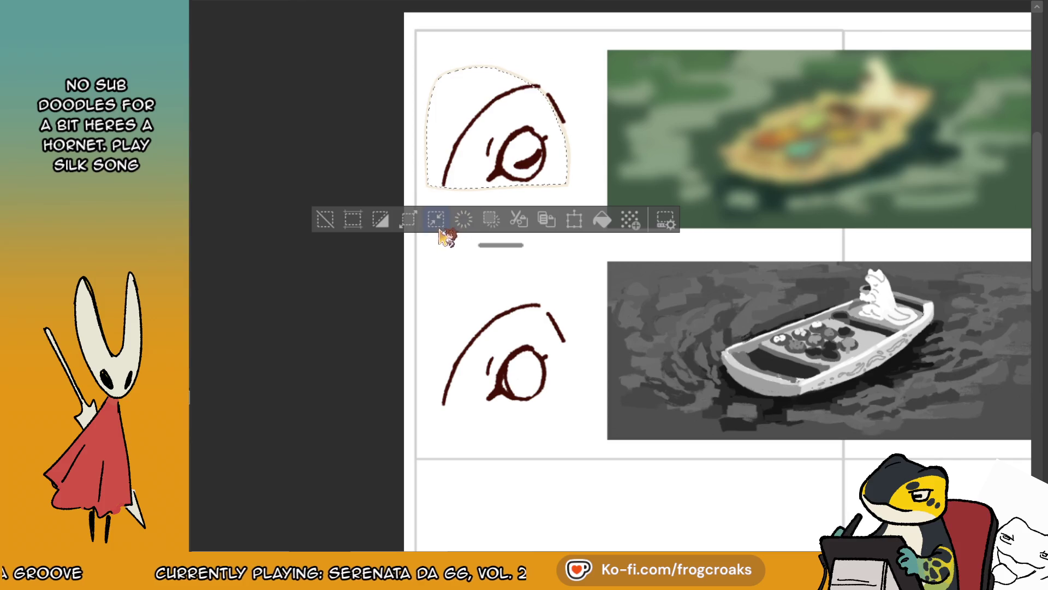
pyautogui.click(602, 220)
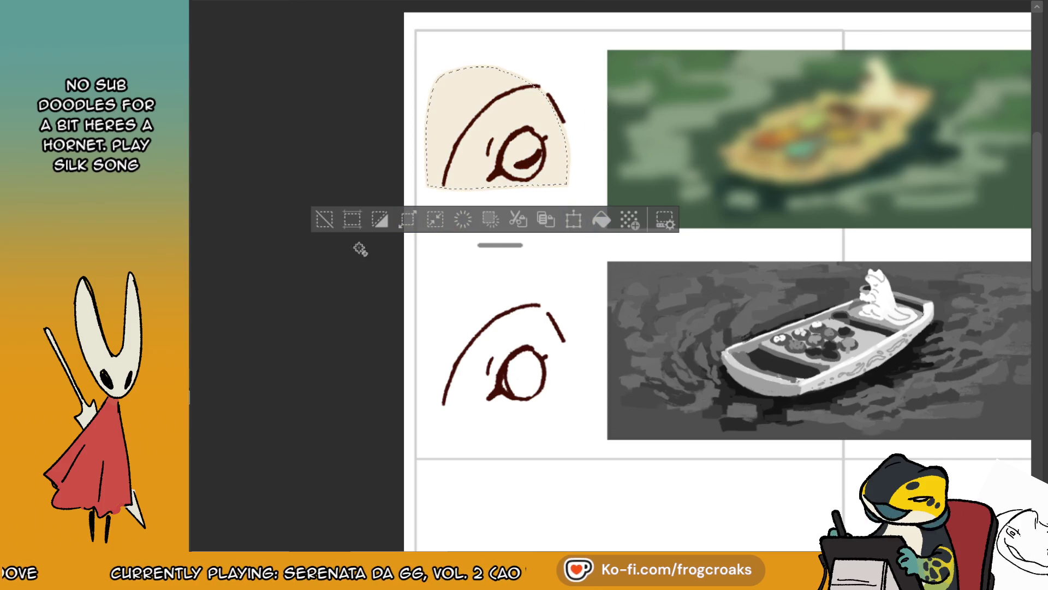
pyautogui.click(325, 219)
# - Round off the cream shape's bottom edge and clear the gap beneath it
pyautogui.scroll(-1, 326, 208)
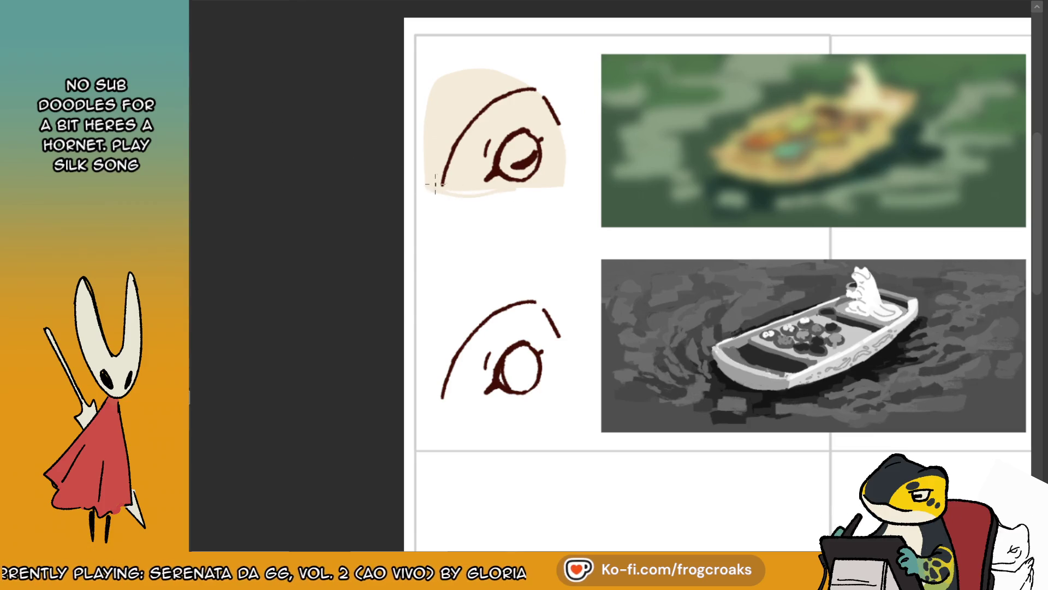
pyautogui.moveTo(427, 189)
pyautogui.mouseDown()
pyautogui.moveTo(496, 199)
pyautogui.moveTo(562, 175)
pyautogui.mouseUp()
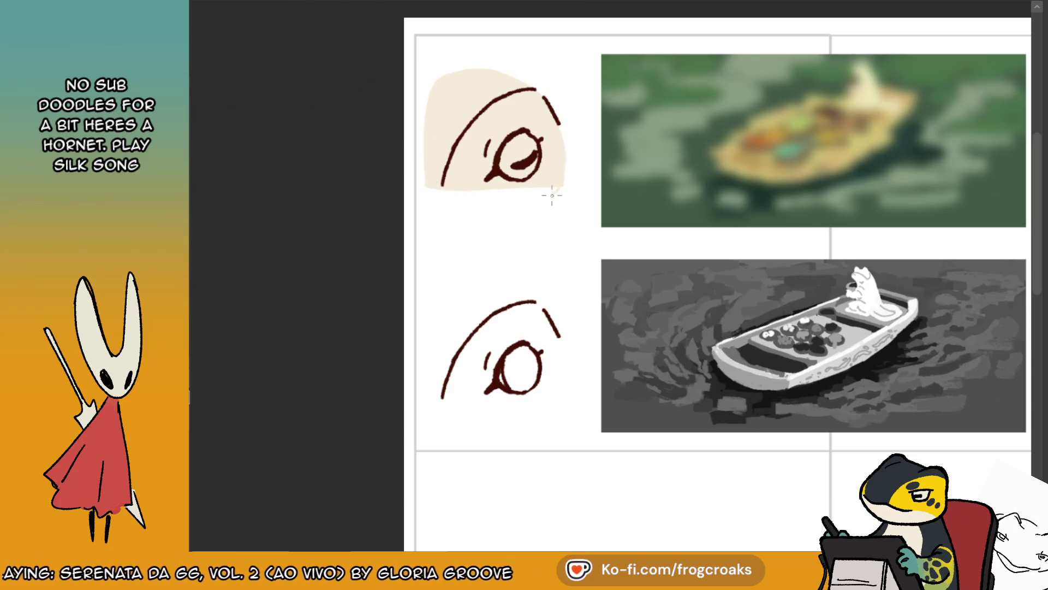
pyautogui.moveTo(475, 207)
pyautogui.mouseDown()
pyautogui.moveTo(529, 206)
pyautogui.moveTo(565, 189)
pyautogui.moveTo(484, 211)
pyautogui.moveTo(430, 187)
pyautogui.mouseUp()
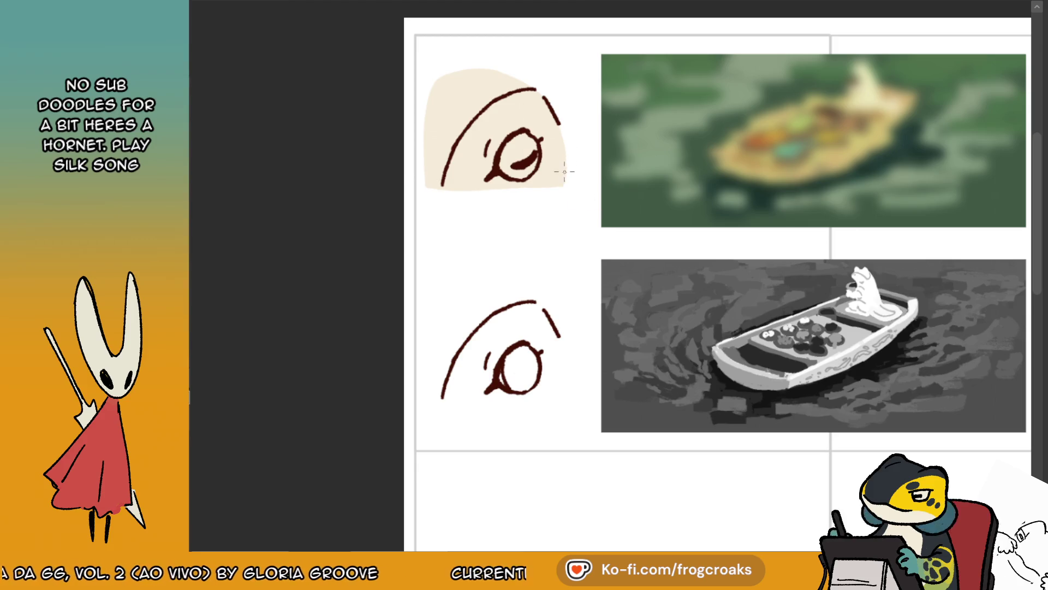
pyautogui.moveTo(563, 186)
pyautogui.mouseDown()
pyautogui.moveTo(515, 205)
pyautogui.moveTo(432, 189)
pyautogui.mouseUp()
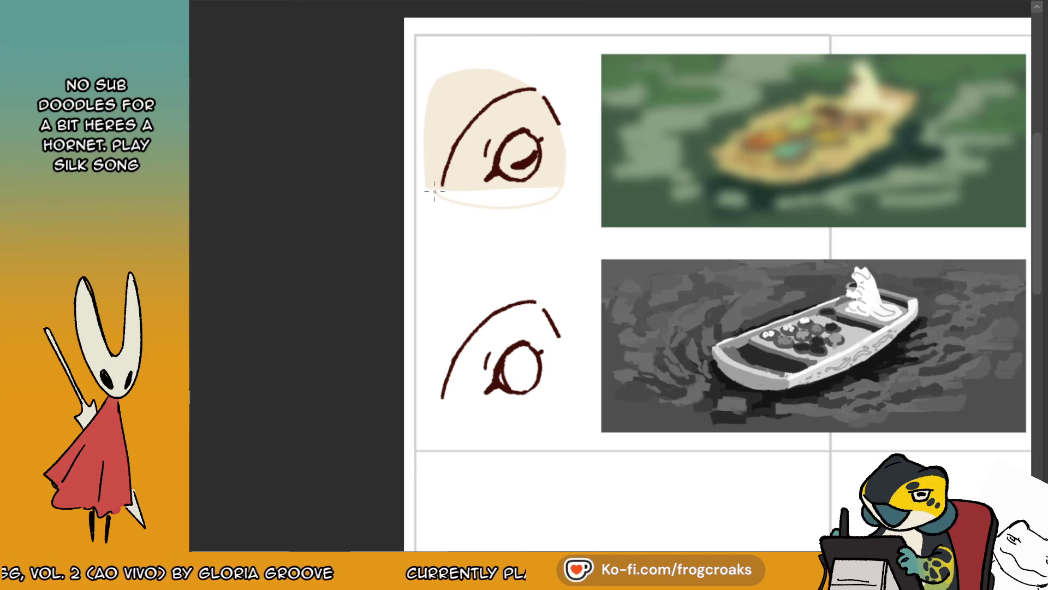
pyautogui.click(533, 203)
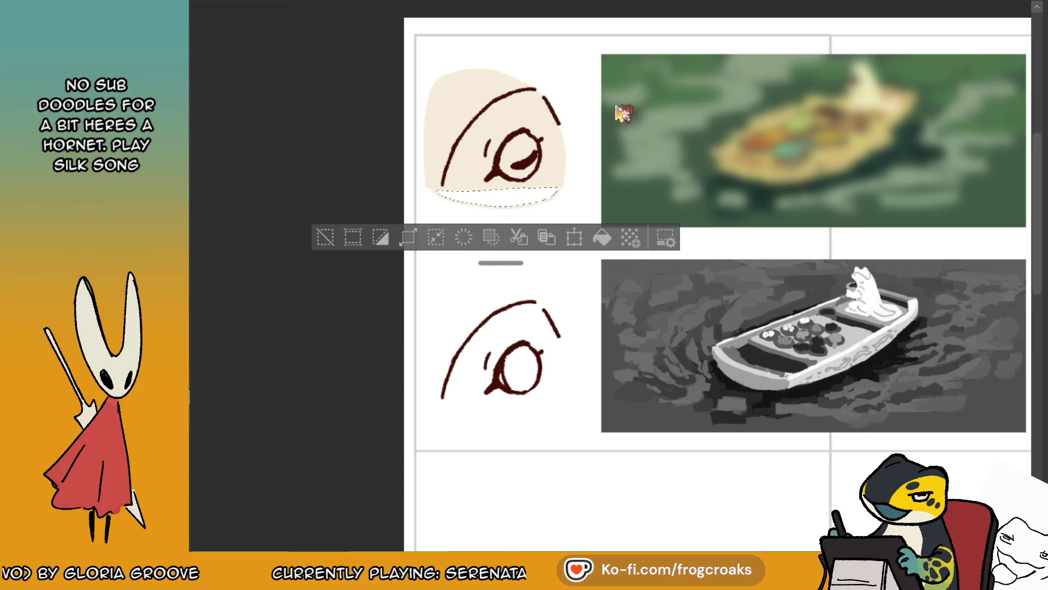
pyautogui.click(330, 249)
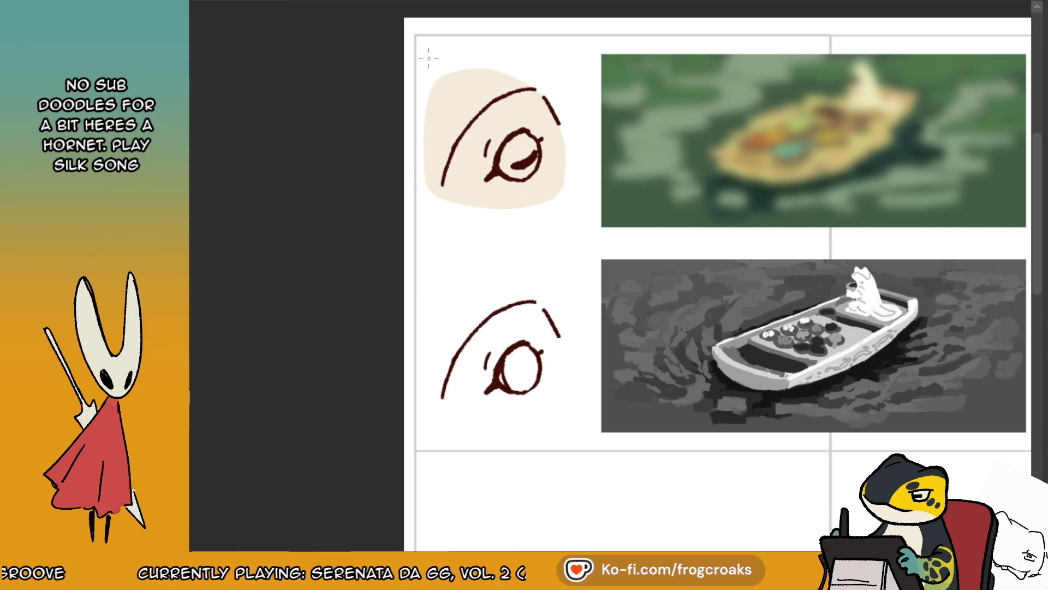
# - Erase the cream shape's lower edge so it sits cleaner and higher
pyautogui.scroll(-3, 429, 57)
pyautogui.scroll(4, 429, 58)
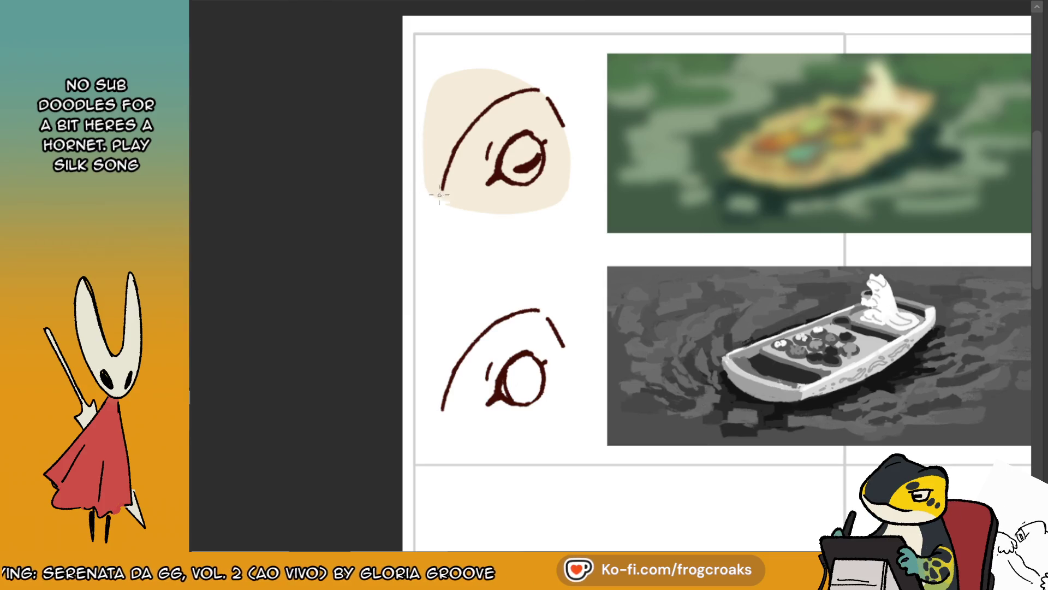
pyautogui.moveTo(494, 207)
pyautogui.mouseDown()
pyautogui.moveTo(578, 183)
pyautogui.moveTo(487, 216)
pyautogui.mouseUp()
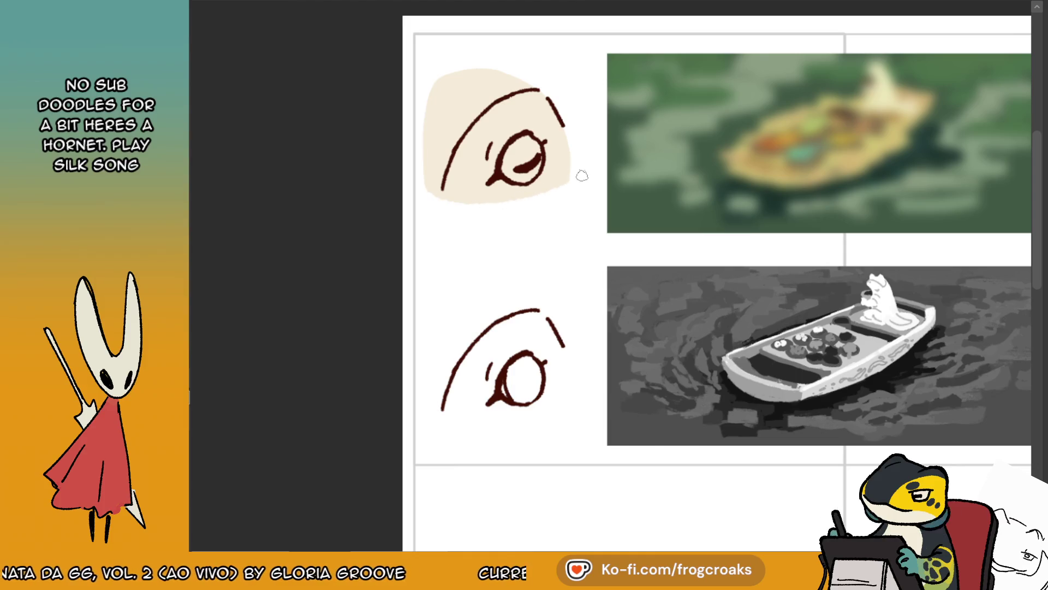
# - Copy the cream shape down behind the lower eye, repositioning it slightly higher
pyautogui.scroll(-2, 553, 185)
pyautogui.scroll(2, 557, 193)
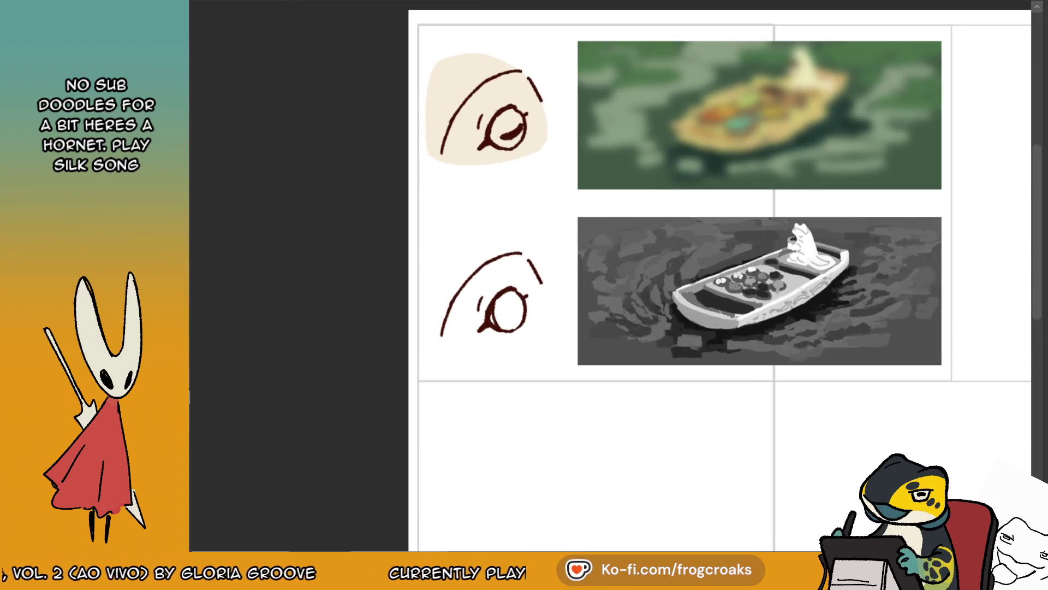
pyautogui.moveTo(551, 140); pyautogui.dragTo(541, 316)
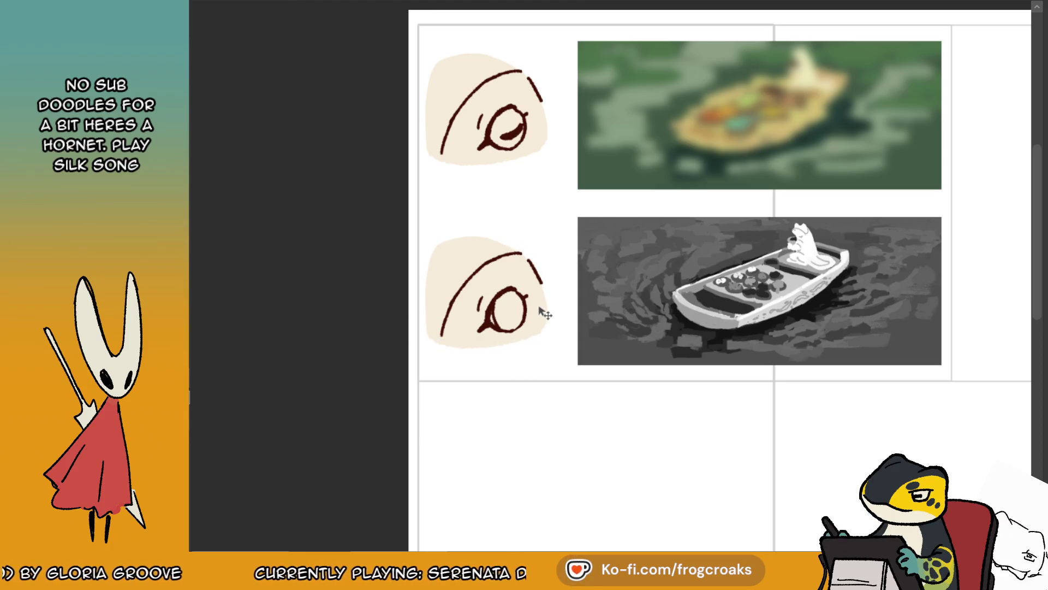
pyautogui.hotkey('ctrl', 'z')
pyautogui.moveTo(533, 132); pyautogui.dragTo(525, 315)
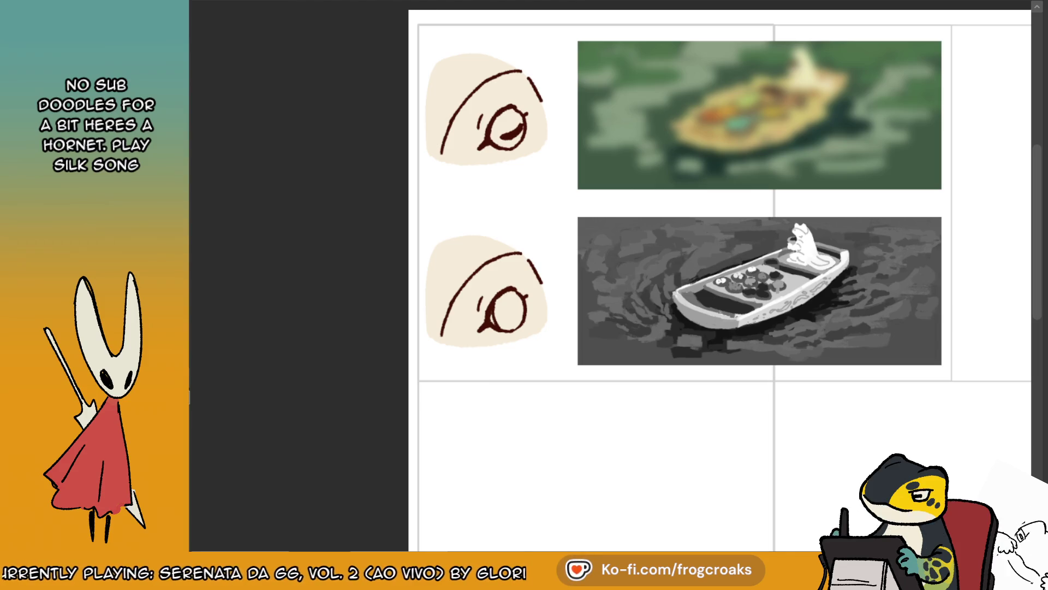
# - Fill the lower eye's iris with light cream
pyautogui.click(507, 308)
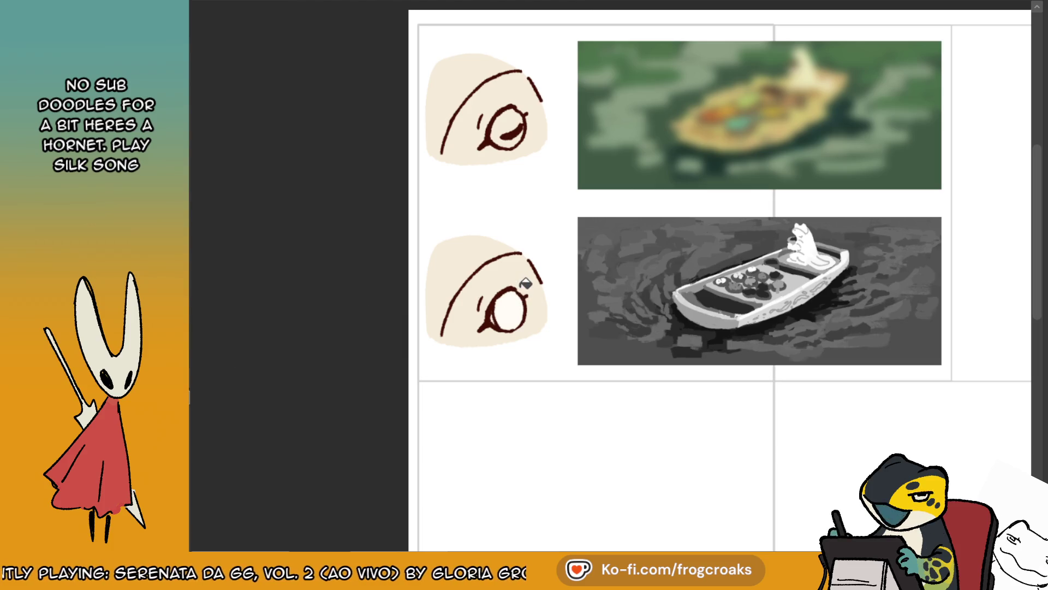
pyautogui.scroll(-2, 521, 285)
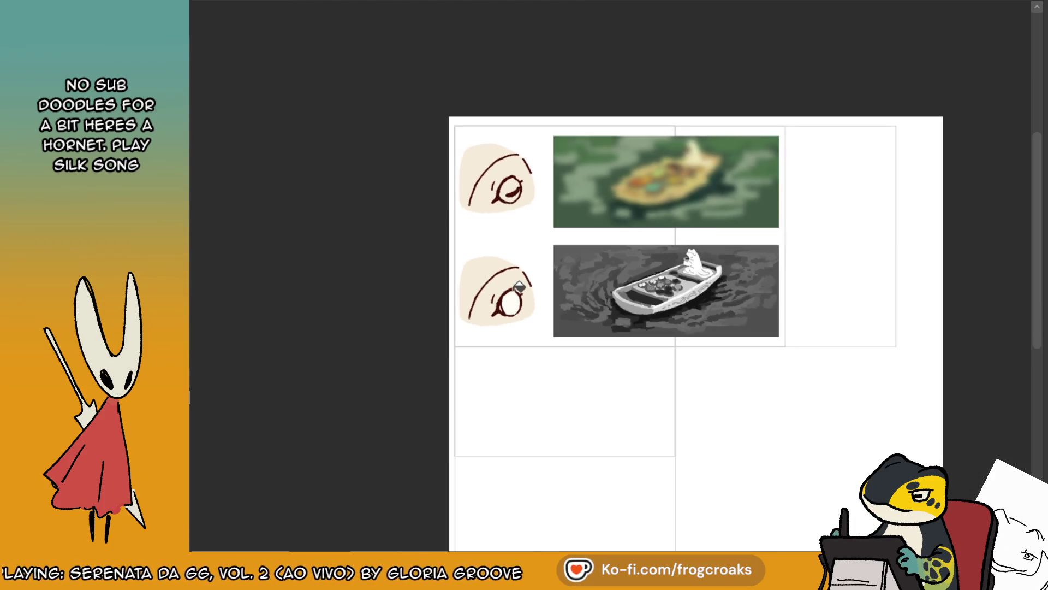
pyautogui.scroll(-3, 514, 192)
pyautogui.scroll(4, 519, 188)
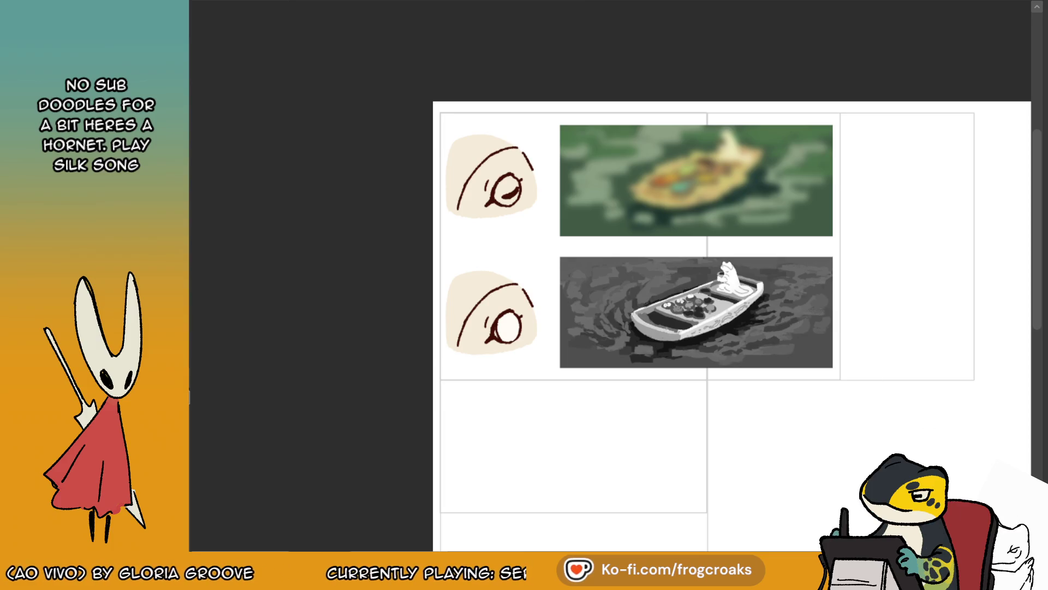
pyautogui.scroll(2, 341, 295)
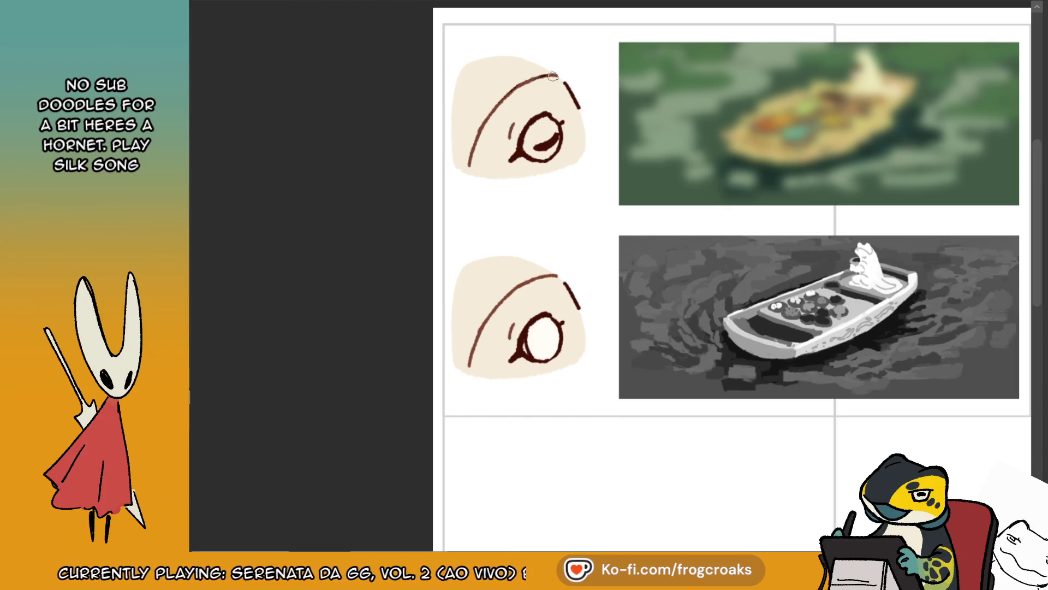
# - Repaint the upper pupil stroke in lighter brown and paint a brown iris into the lower eye
pyautogui.moveTo(535, 146); pyautogui.dragTo(558, 138)
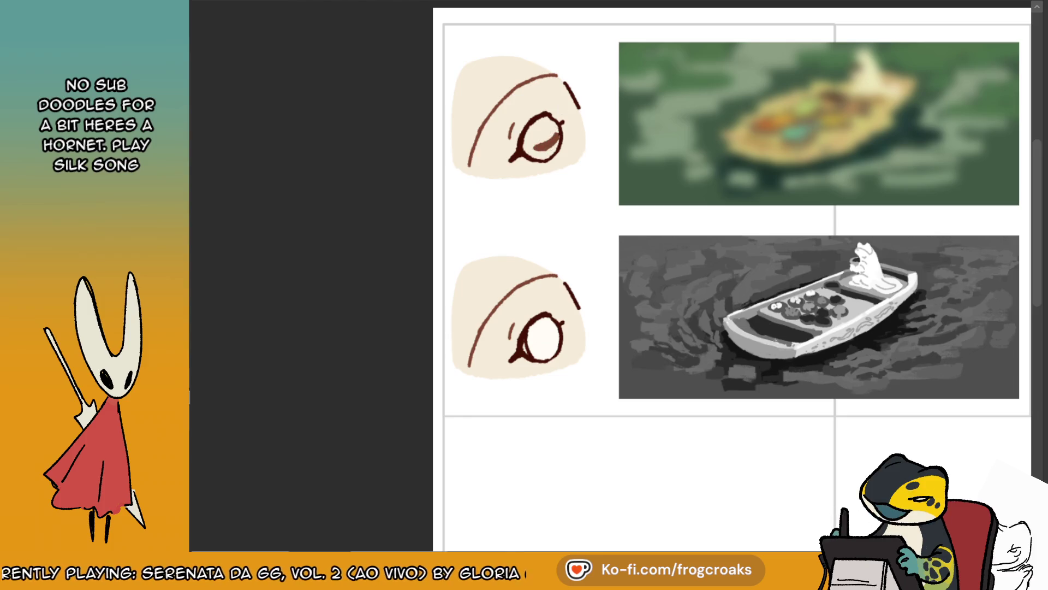
pyautogui.moveTo(548, 131)
pyautogui.mouseDown()
pyautogui.moveTo(531, 145)
pyautogui.moveTo(557, 133)
pyautogui.mouseUp()
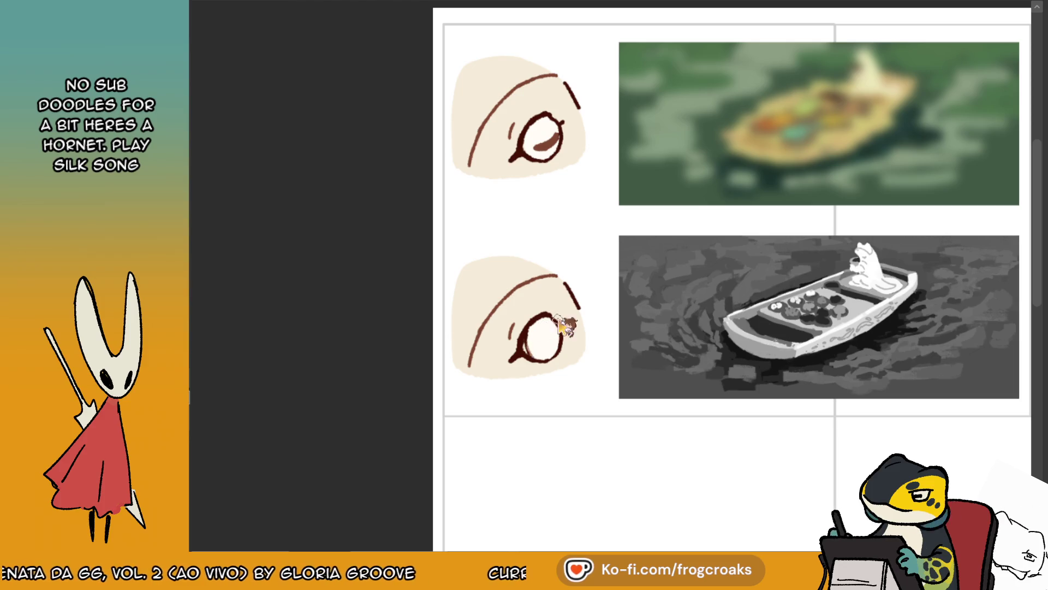
pyautogui.moveTo(551, 323); pyautogui.dragTo(544, 326)
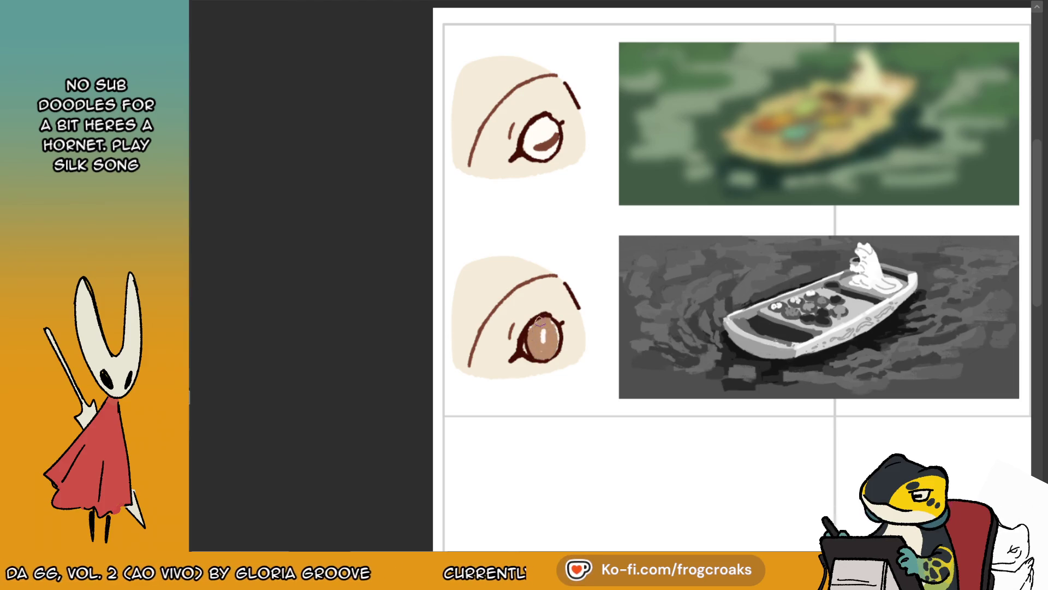
# - Undo the lower eye's brown iris, extend the upper iris's brown shading, and soften the nearby dark mark
pyautogui.hotkey('ctrl', 'z')
pyautogui.hotkey('ctrl', 'z')
pyautogui.hotkey('ctrl', 'z')
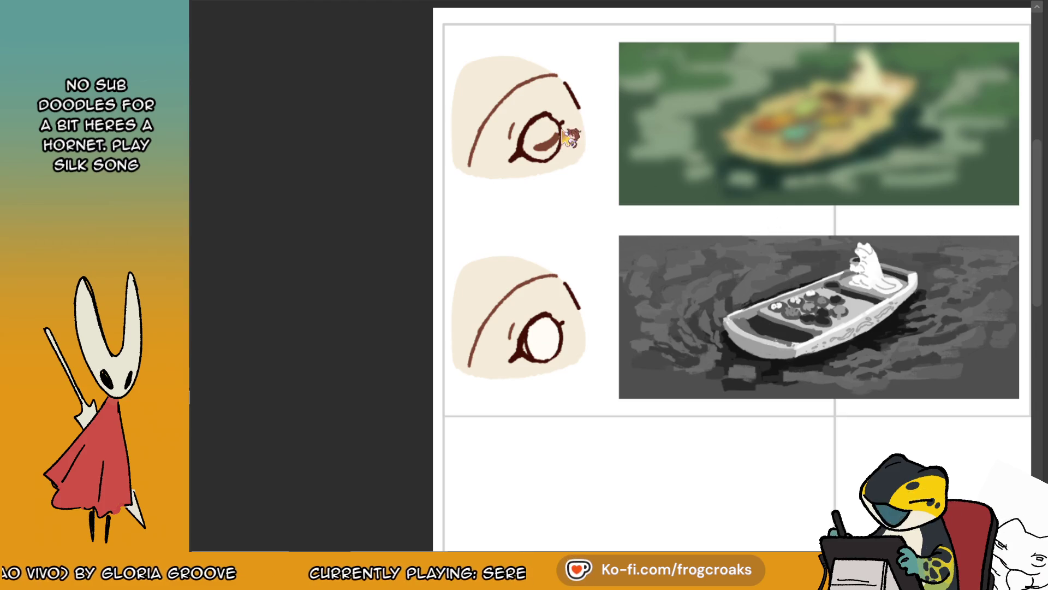
pyautogui.moveTo(538, 148); pyautogui.dragTo(560, 141)
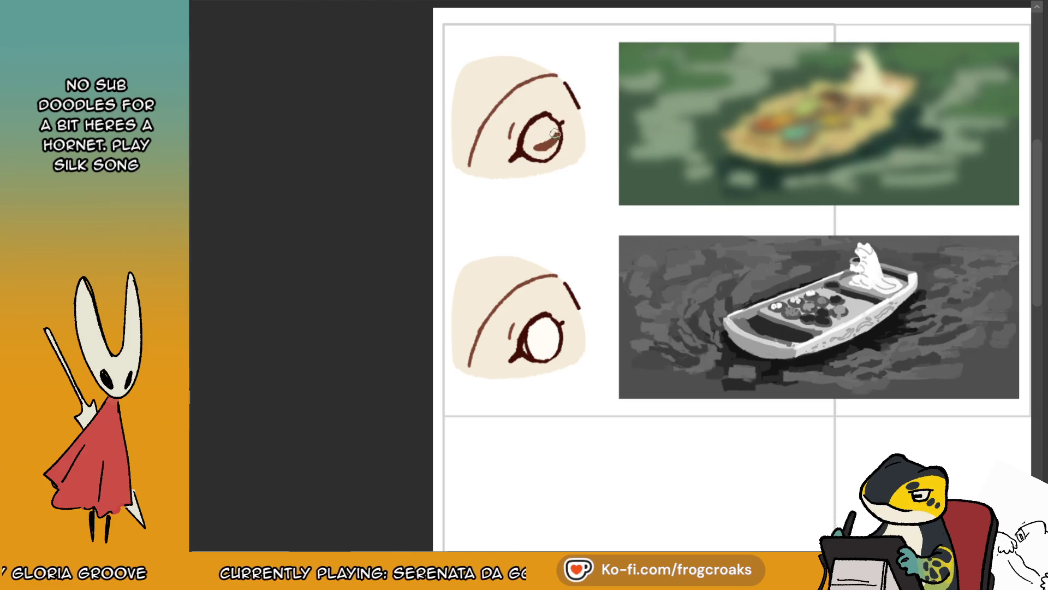
pyautogui.moveTo(512, 124); pyautogui.dragTo(511, 136)
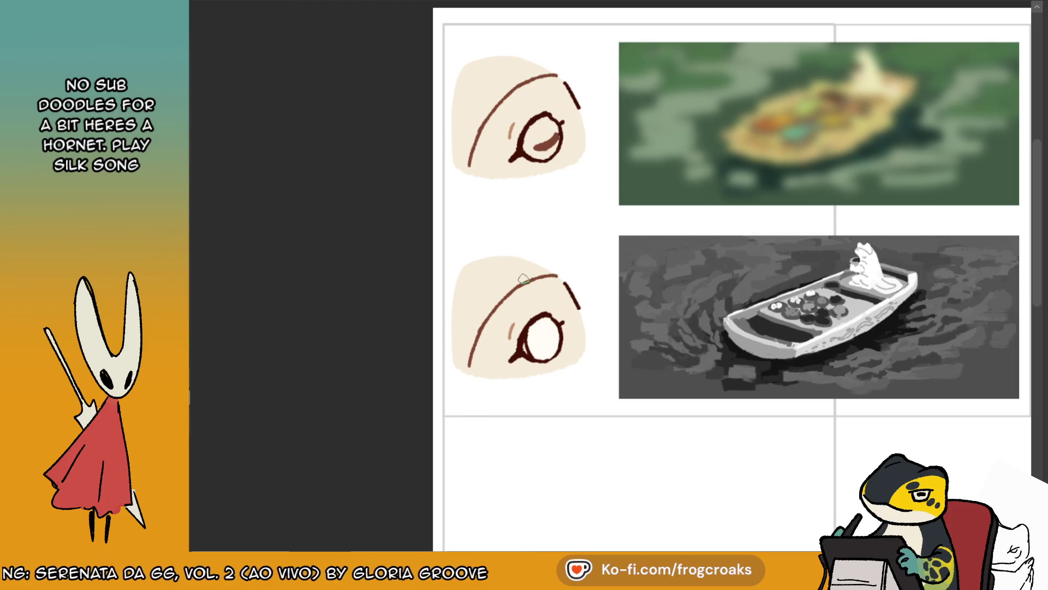
pyautogui.keyDown('alt'); pyautogui.click(533, 276); pyautogui.keyUp('alt')
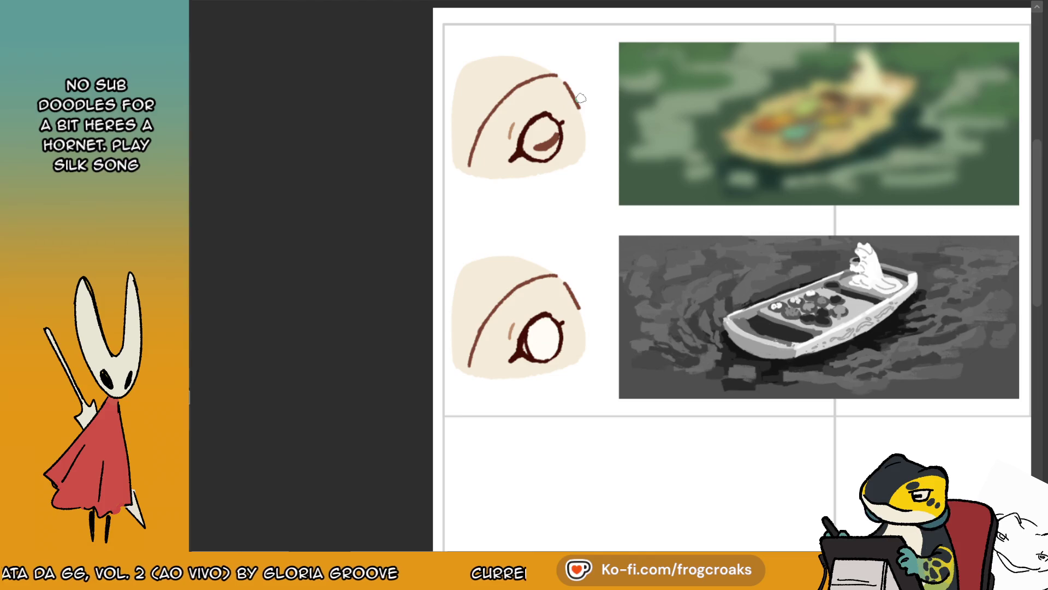
pyautogui.keyDown('alt'); pyautogui.click(554, 136); pyautogui.keyUp('alt')
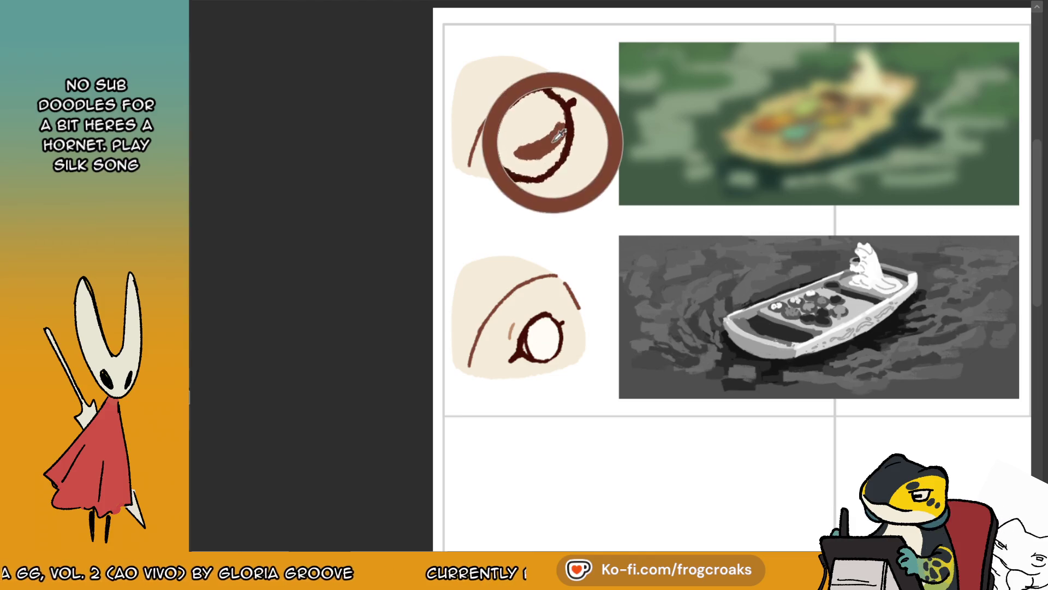
# - Zoom the view out and back in over the comic page
pyautogui.scroll(-5, 559, 111)
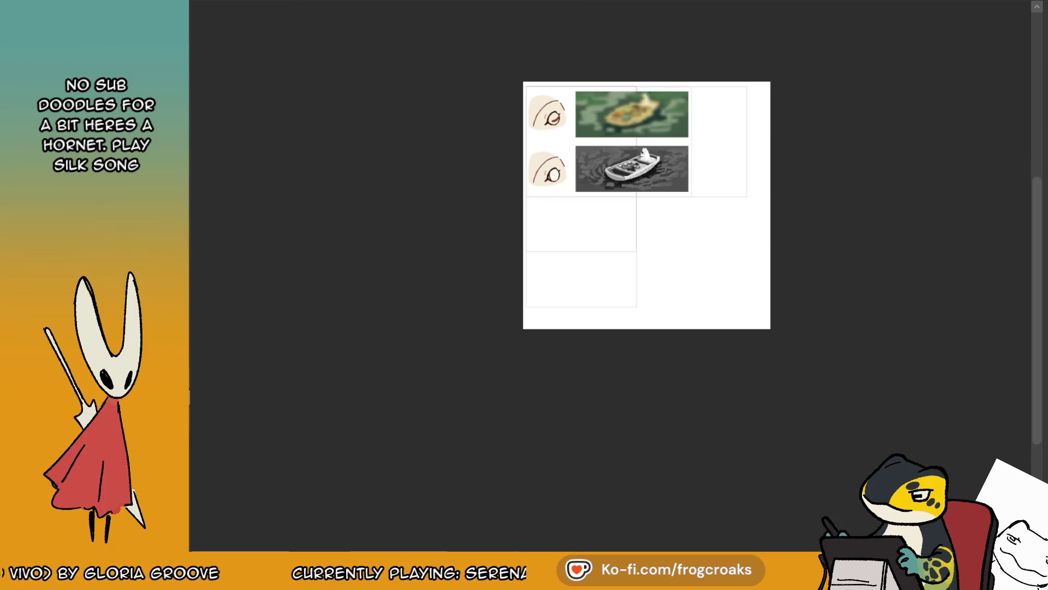
pyautogui.scroll(4, 608, 79)
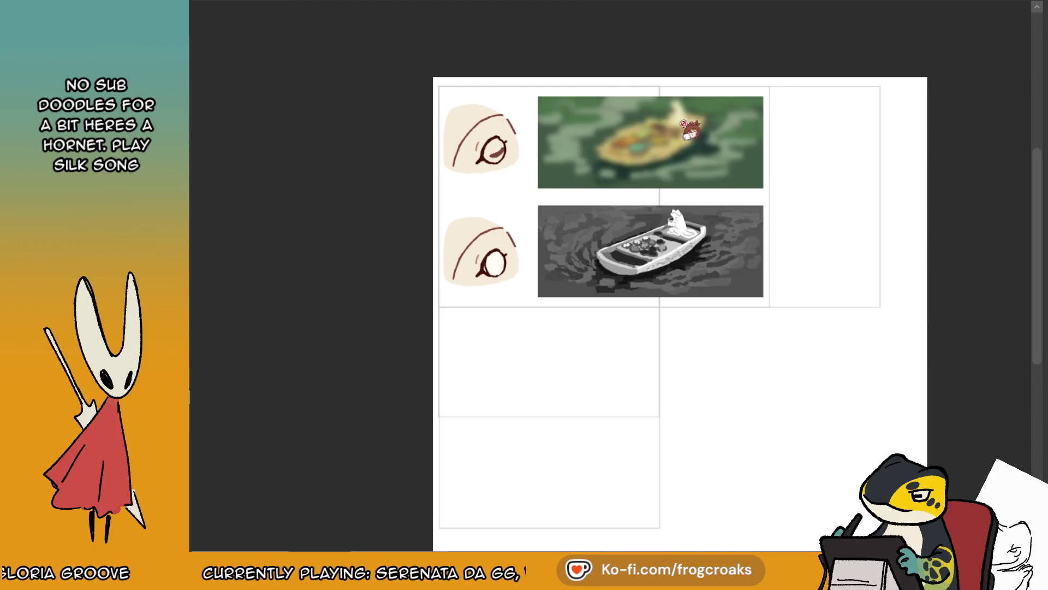
pyautogui.scroll(2, 680, 112)
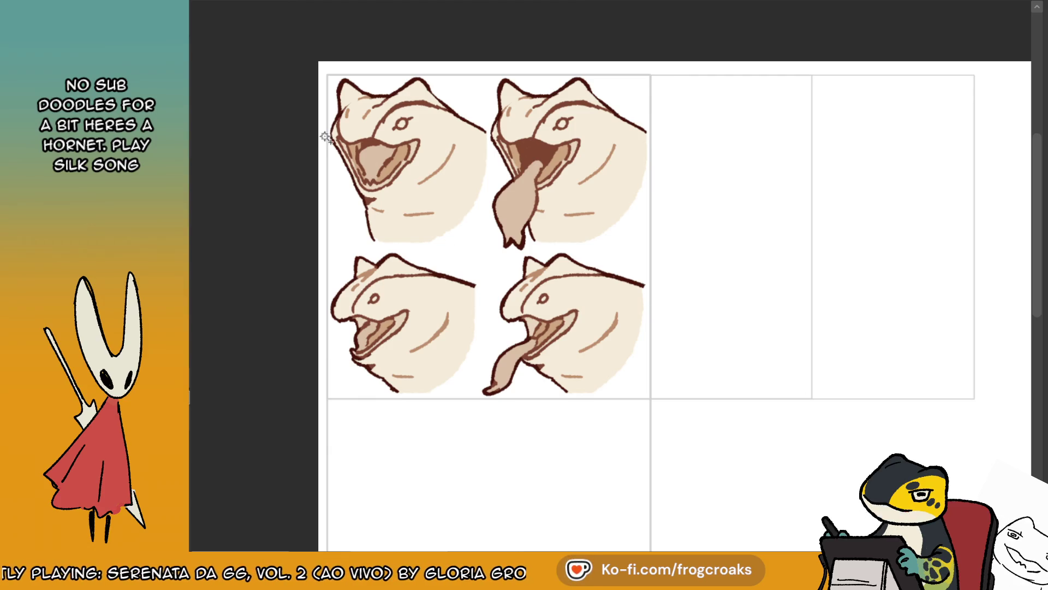
# - Crop the frog sketch canvas to the selected panel holding the four heads
pyautogui.click(608, 259)
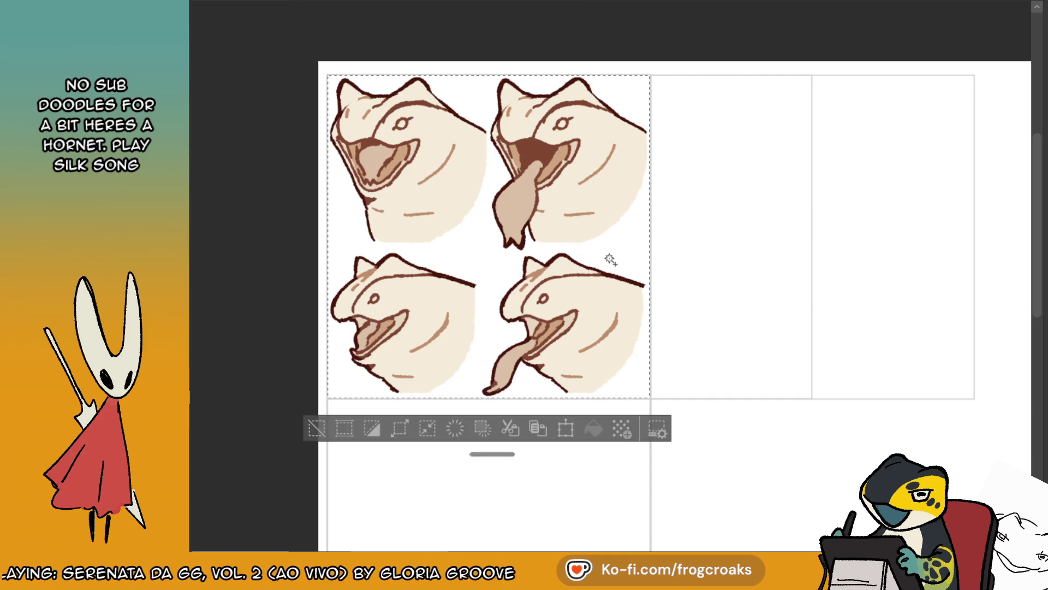
pyautogui.click(352, 428)
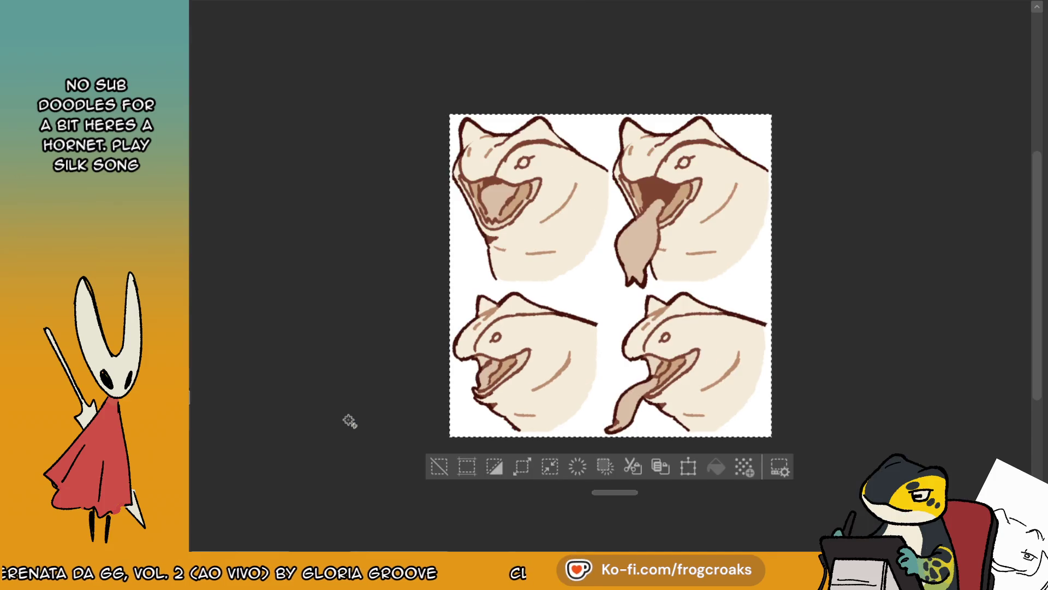
pyautogui.click(431, 468)
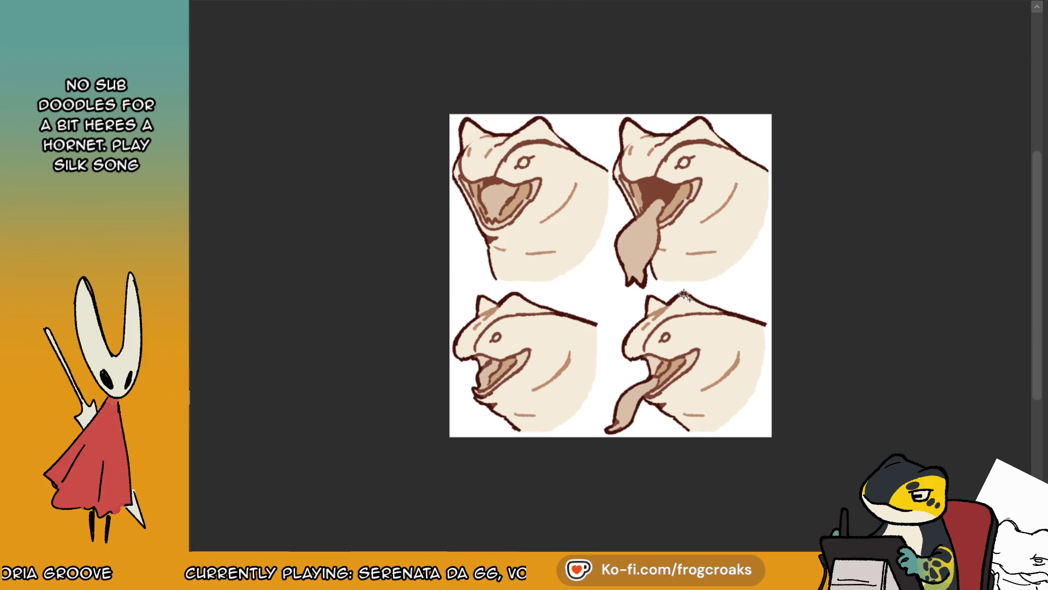
# - Undo the crop, clear the selection, and return to the eye-and-boat page
pyautogui.scroll(1, 665, 290)
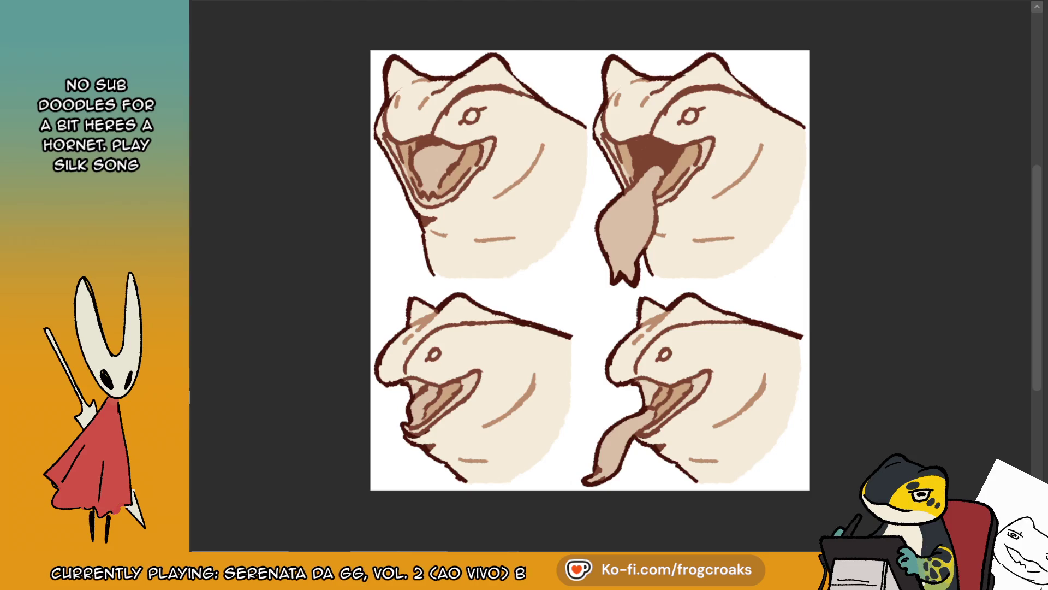
pyautogui.hotkey('ctrl', 'a')
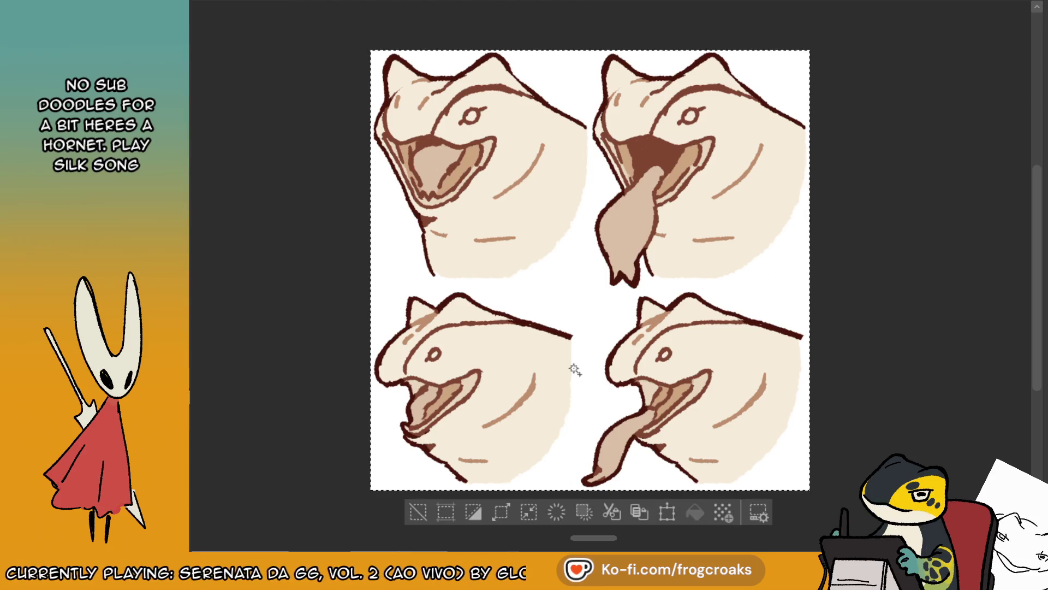
pyautogui.hotkey('ctrl', 'c')
pyautogui.hotkey('ctrl', 'Tab')
pyautogui.hotkey('ctrl', 'v')
pyautogui.scroll(-3, 627, 355)
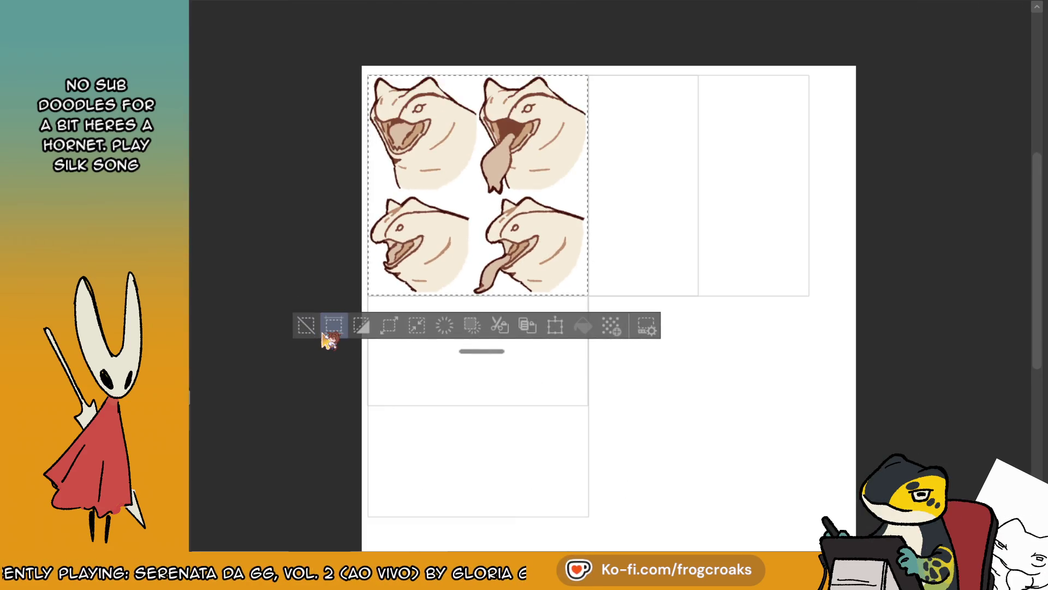
pyautogui.click(304, 328)
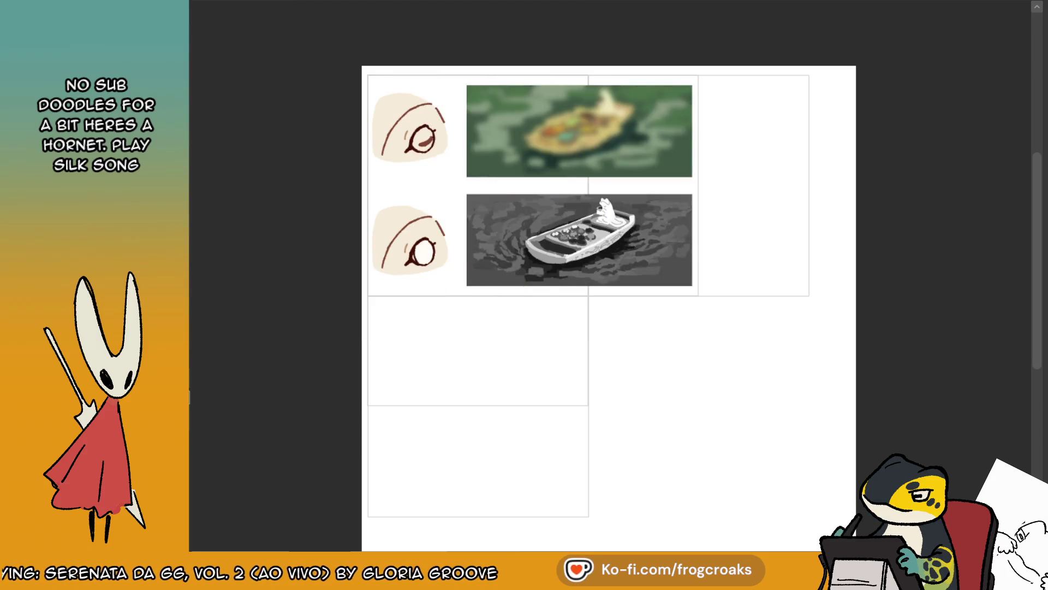
# - Crop the canvas to a magic-wand selection of the eye and boat panels
pyautogui.scroll(1, 538, 223)
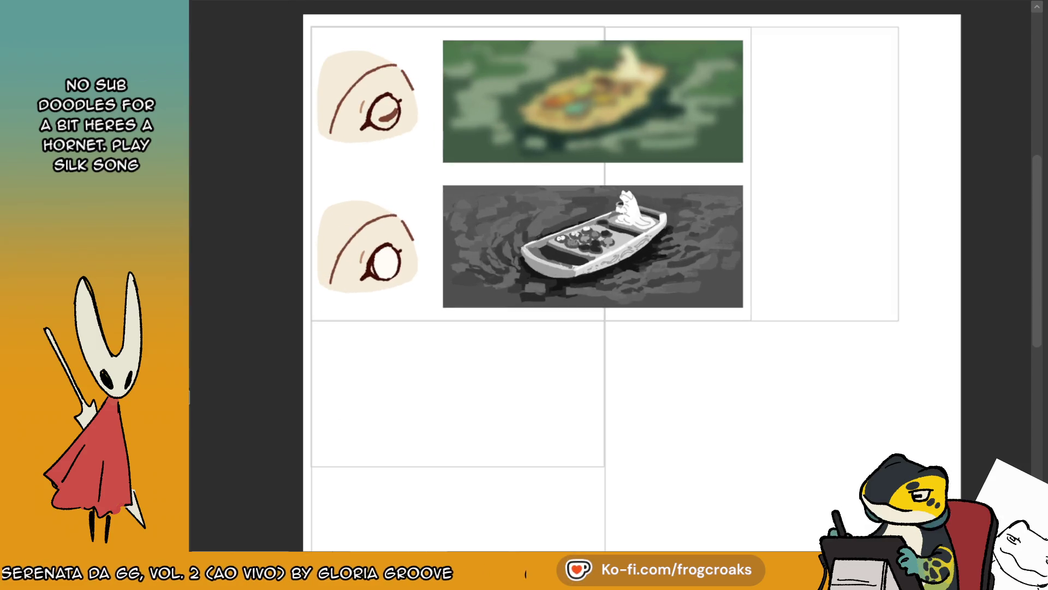
pyautogui.click(610, 36)
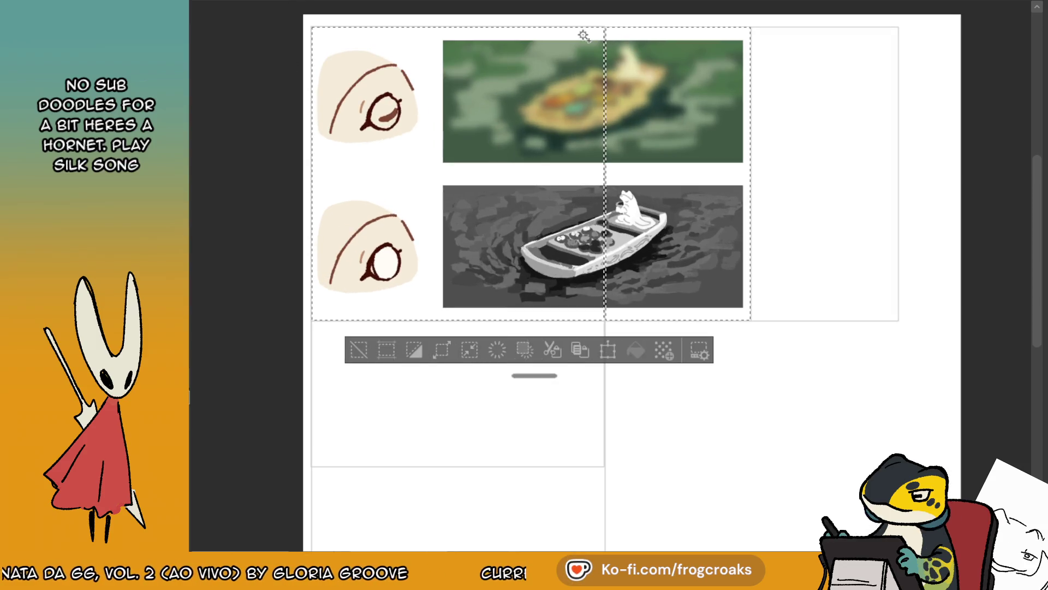
pyautogui.scroll(-1, 632, 437)
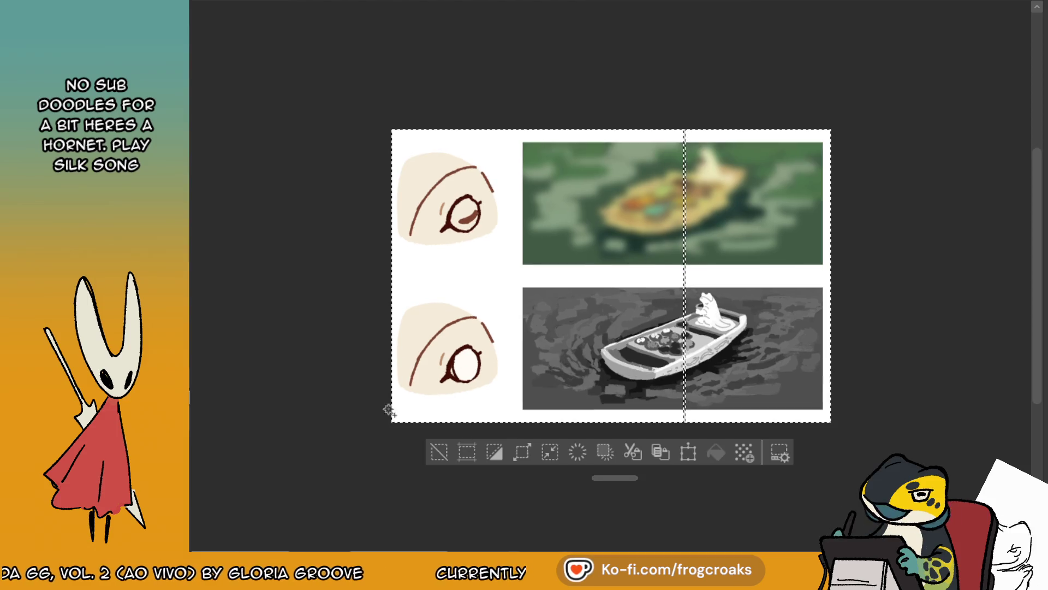
pyautogui.click(438, 453)
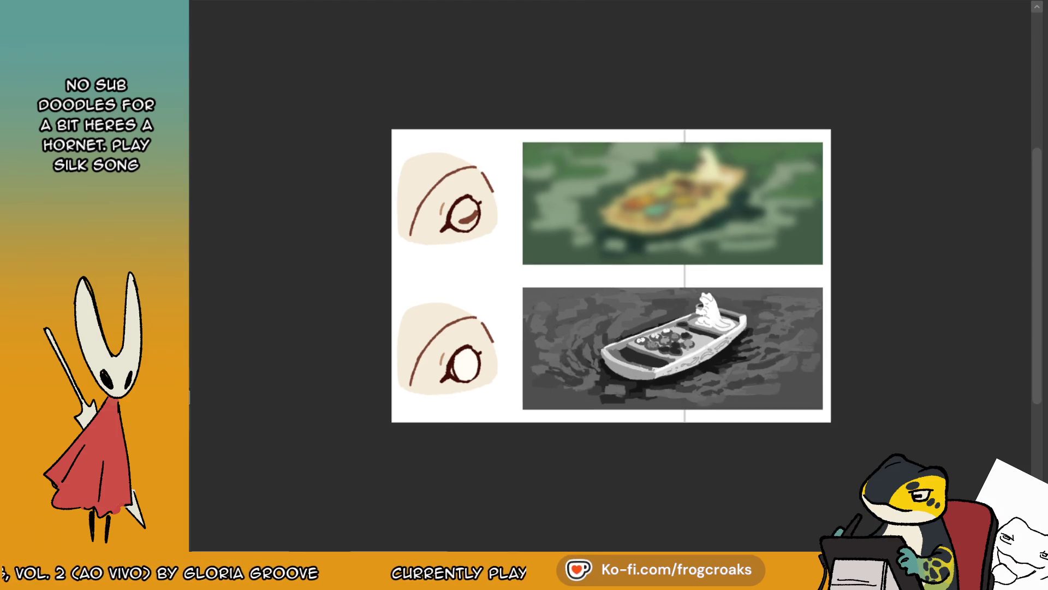
pyautogui.scroll(1, 758, 250)
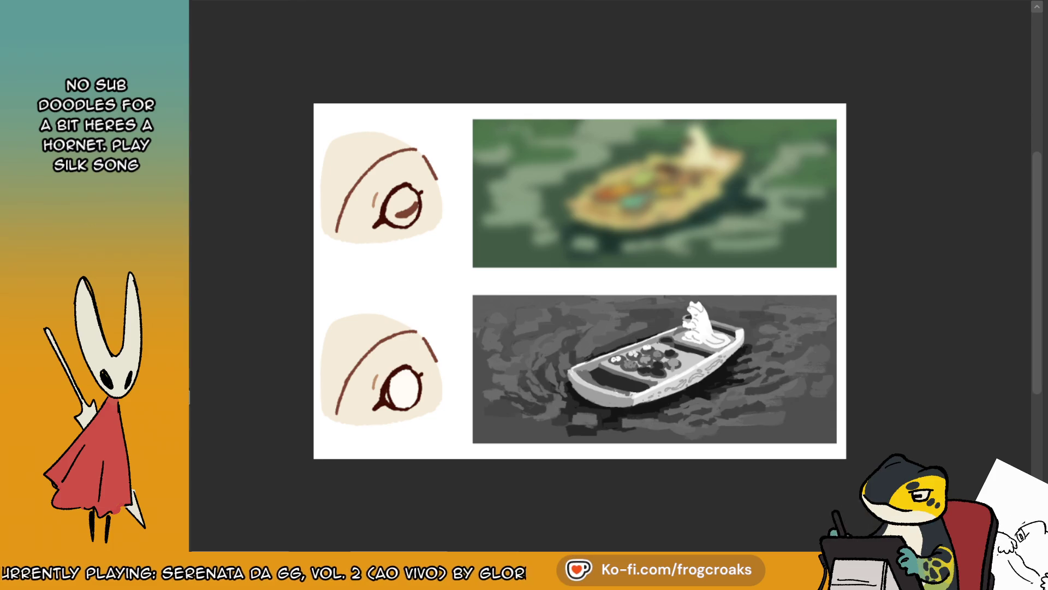
# - Select the whole cropped canvas, then clear the selection
pyautogui.hotkey('ctrl', 'a')
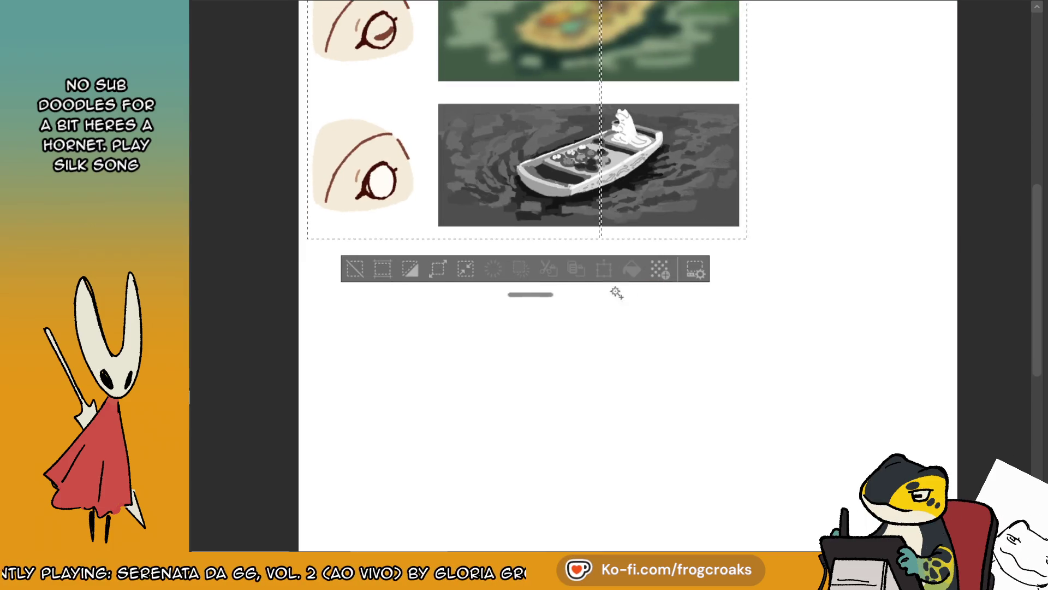
pyautogui.click(356, 269)
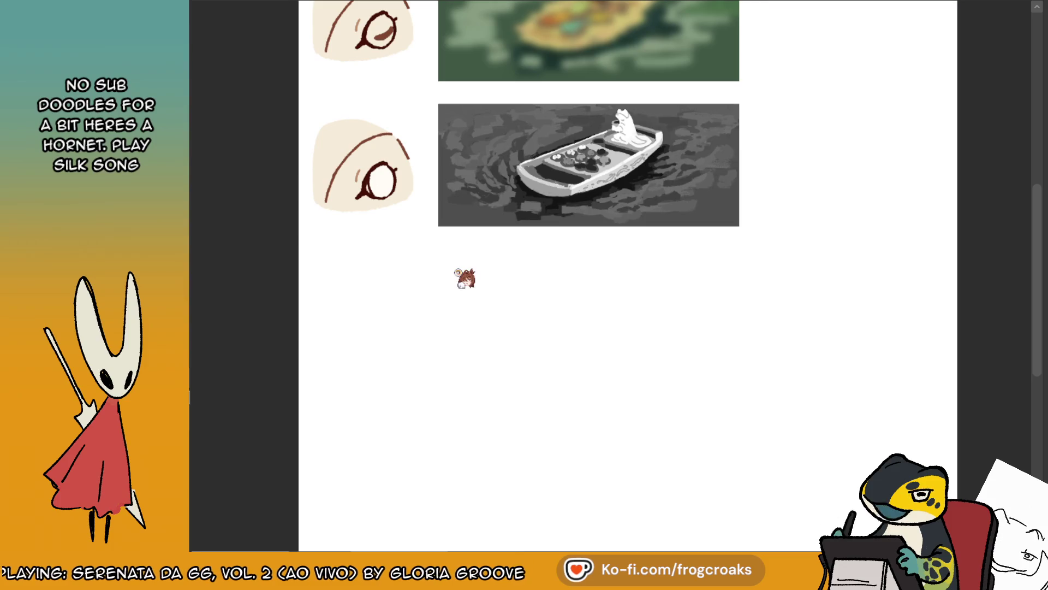
pyautogui.scroll(-2, 461, 274)
pyautogui.scroll(4, 461, 273)
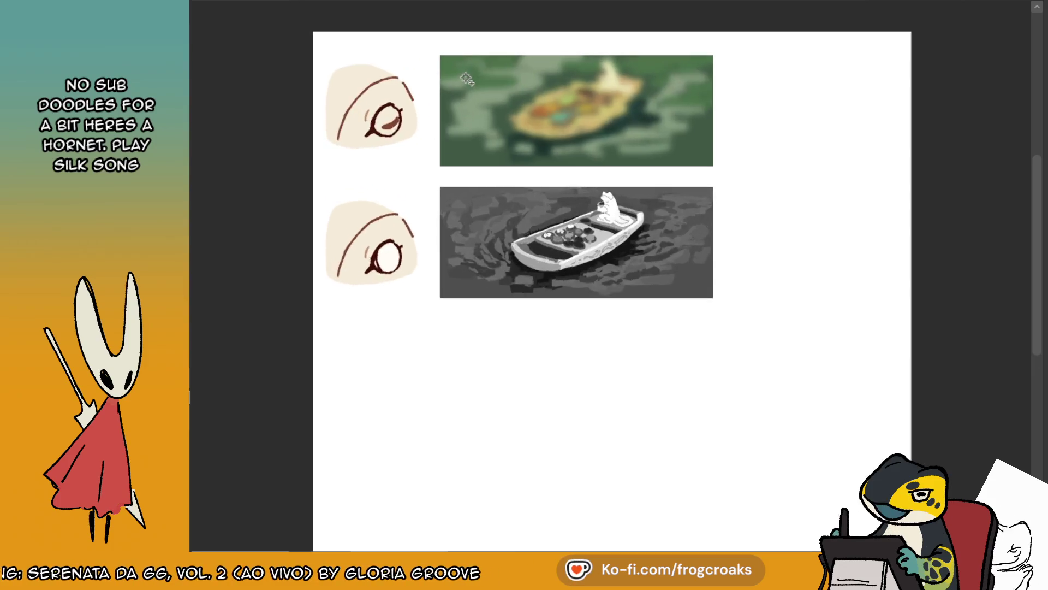